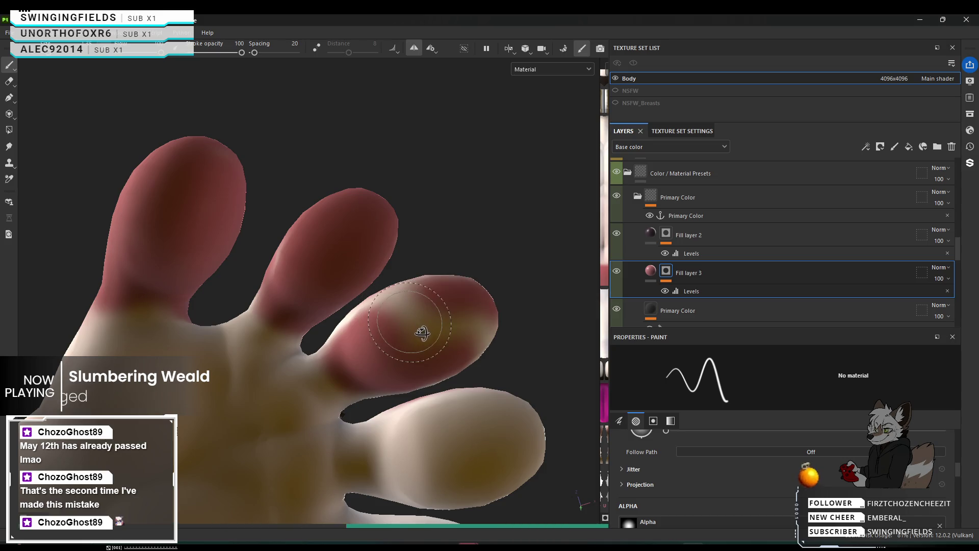
Step: Paint red over the white and pale patches on the fingertip and its lower-left side
mouse_move(397, 325)
left_mouse_down("alt")
mouse_move(428, 347)
mouse_move(372, 378)
mouse_move(376, 437)
mouse_move(361, 380)
mouse_move(398, 394)
mouse_move(460, 306)
mouse_move(394, 536)
mouse_move(422, 337)
mouse_move(491, 371)
mouse_move(406, 292)
mouse_move(381, 298)
left_mouse_up("alt")
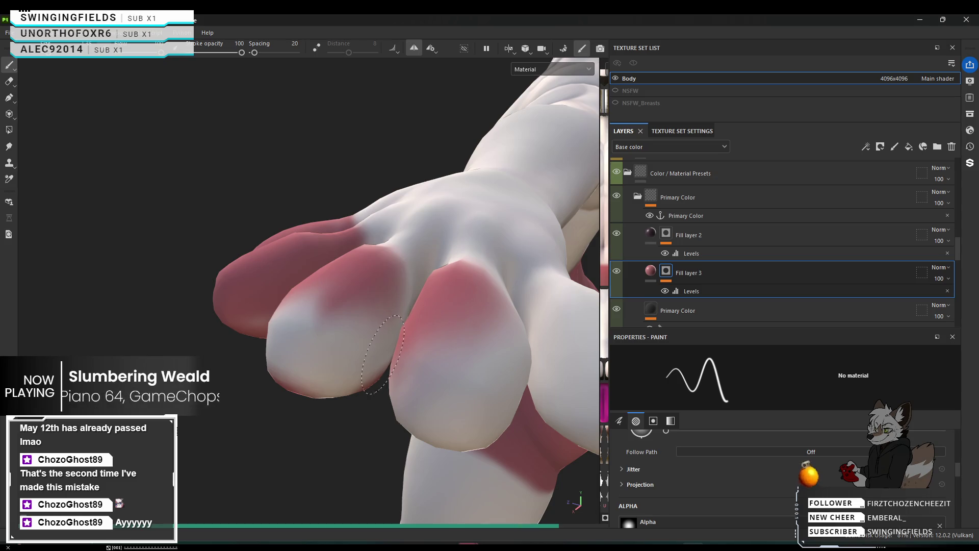
left_click(313, 354)
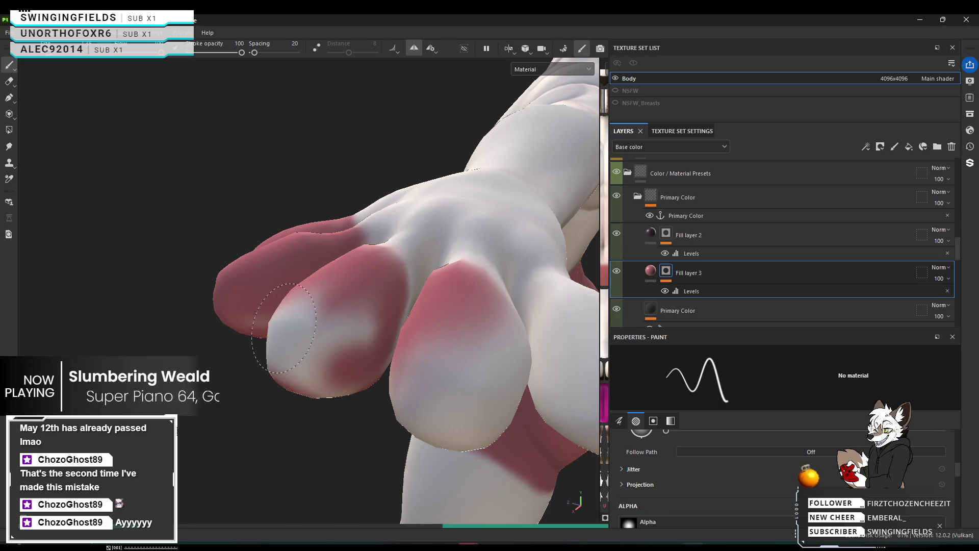
left_click_drag(312, 335, 330, 347)
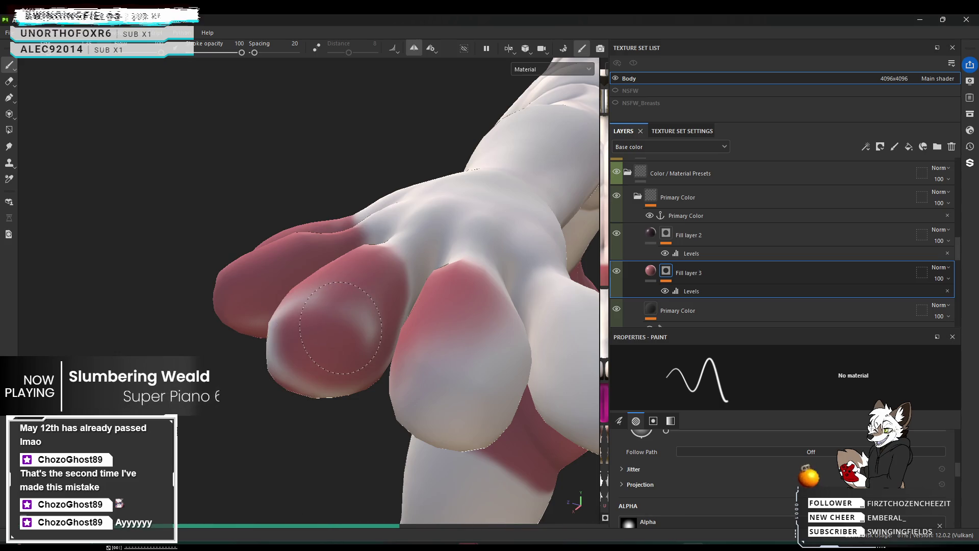
mouse_move(355, 315)
left_mouse_down()
mouse_move(331, 310)
mouse_move(327, 369)
mouse_move(363, 329)
left_mouse_up()
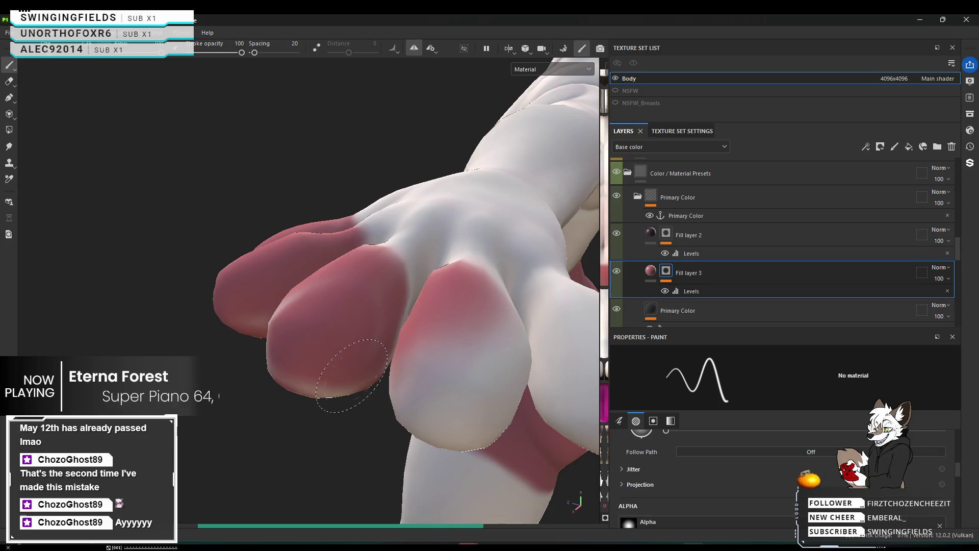
mouse_move(382, 325)
left_mouse_down("alt")
mouse_move(404, 273)
mouse_move(331, 389)
left_mouse_up("alt")
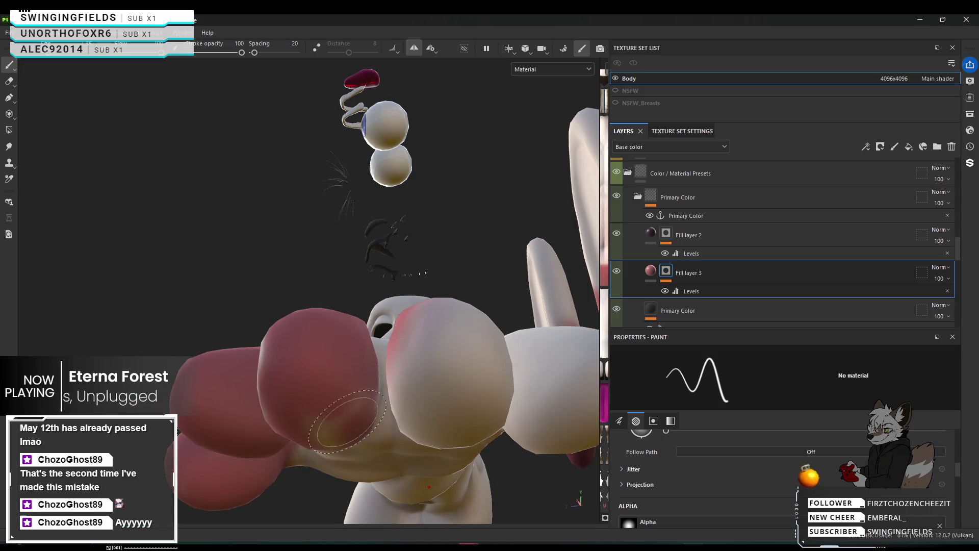
Step: Cover the yellowish finger patch and the white area below the finger with pink
mouse_move(337, 414)
left_mouse_down("alt")
mouse_move(329, 322)
mouse_move(323, 417)
left_mouse_up("alt")
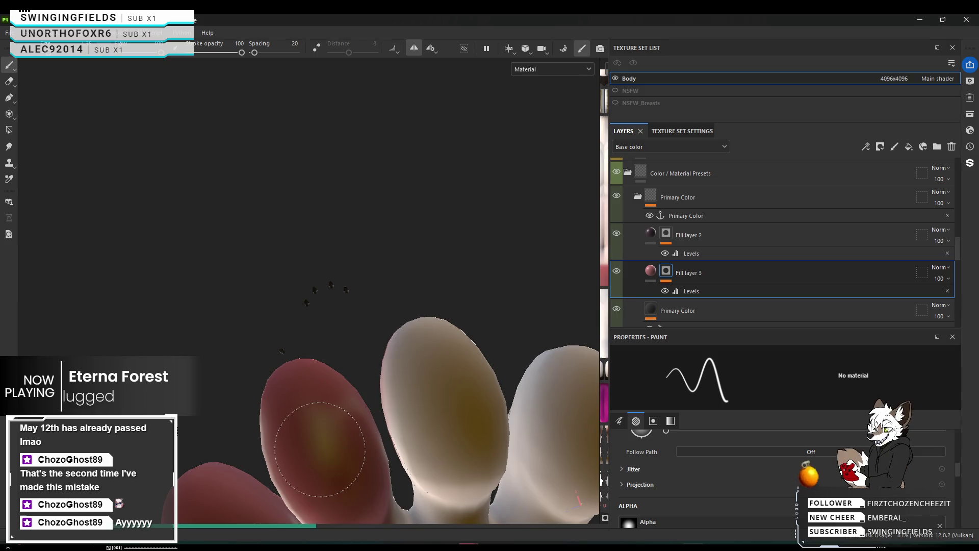
mouse_move(320, 449)
left_mouse_down()
mouse_move(338, 442)
mouse_move(253, 398)
mouse_move(230, 344)
left_mouse_up()
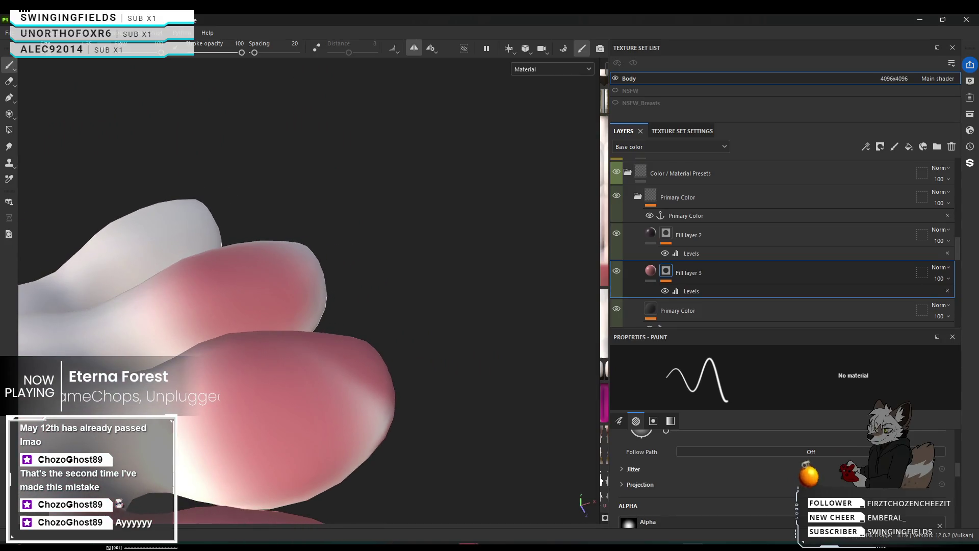
mouse_move(243, 380)
left_mouse_down("alt")
mouse_move(247, 367)
mouse_move(258, 418)
mouse_move(261, 395)
left_mouse_up("alt")
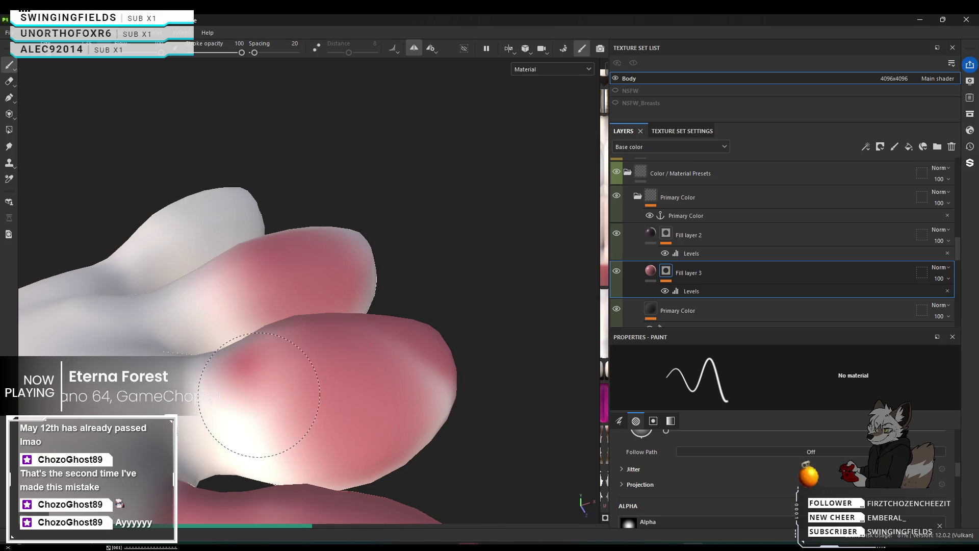
left_click_drag(254, 363, 268, 448)
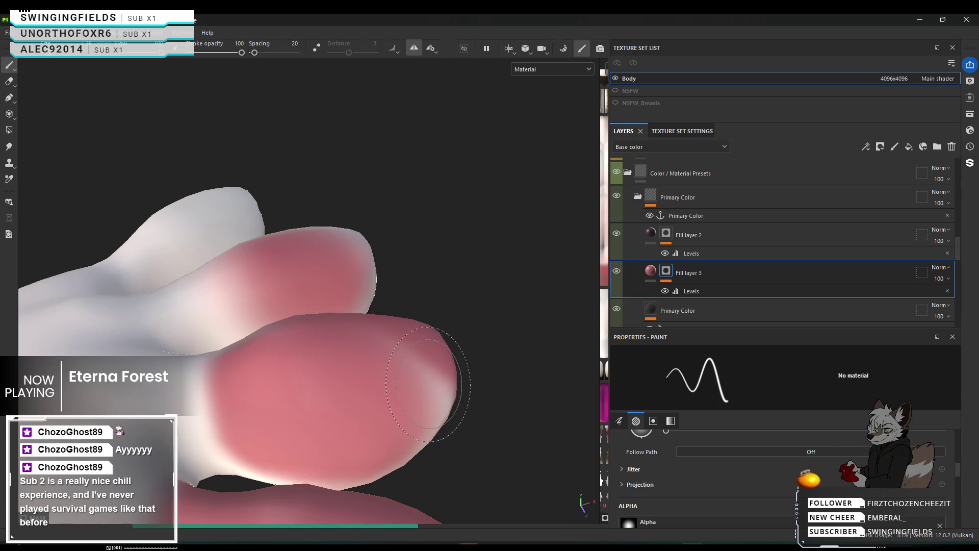
Step: Paint over the whitish patch on the lower finger so it blends in
mouse_move(414, 376)
left_mouse_down("alt")
mouse_move(244, 341)
mouse_move(213, 296)
left_mouse_up("alt")
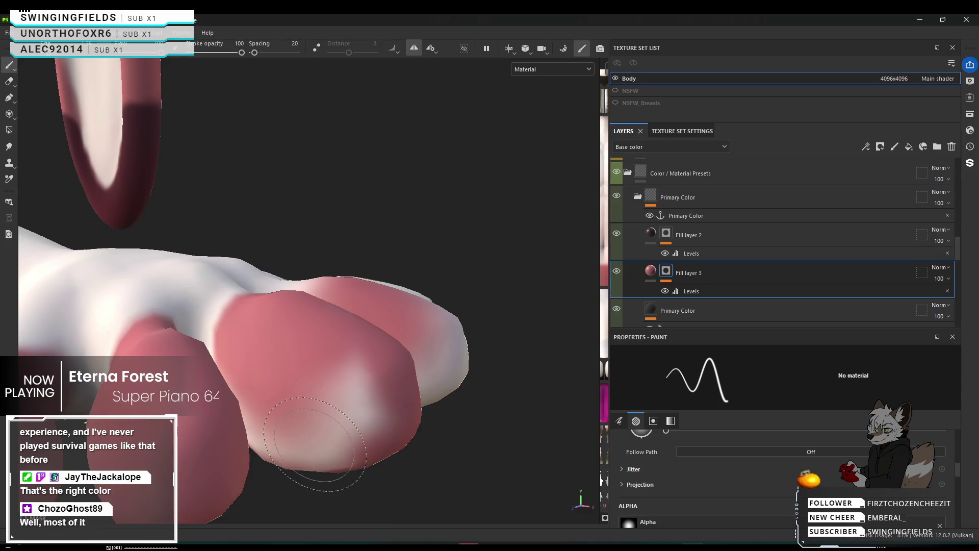
left_click_drag(337, 440, 341, 421)
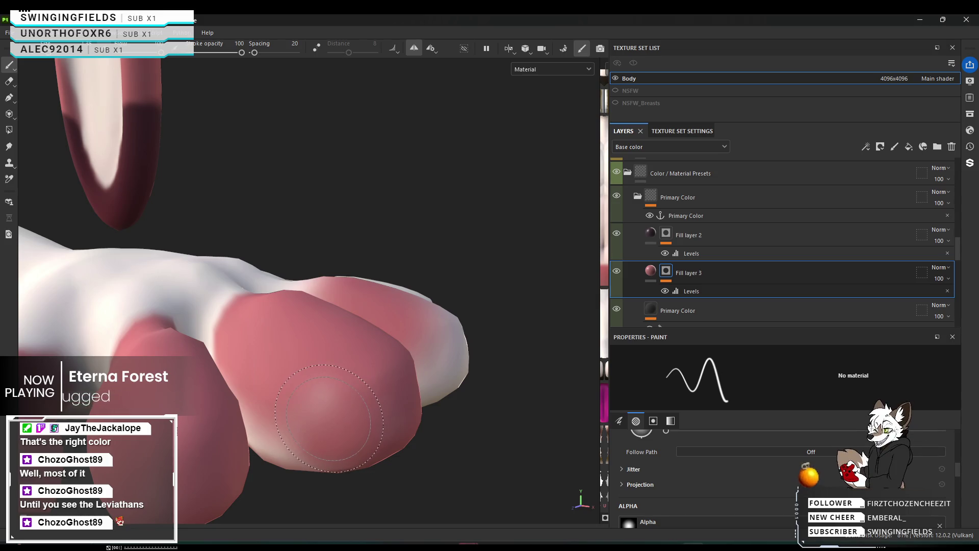
left_click_drag(326, 420, 351, 397, "alt")
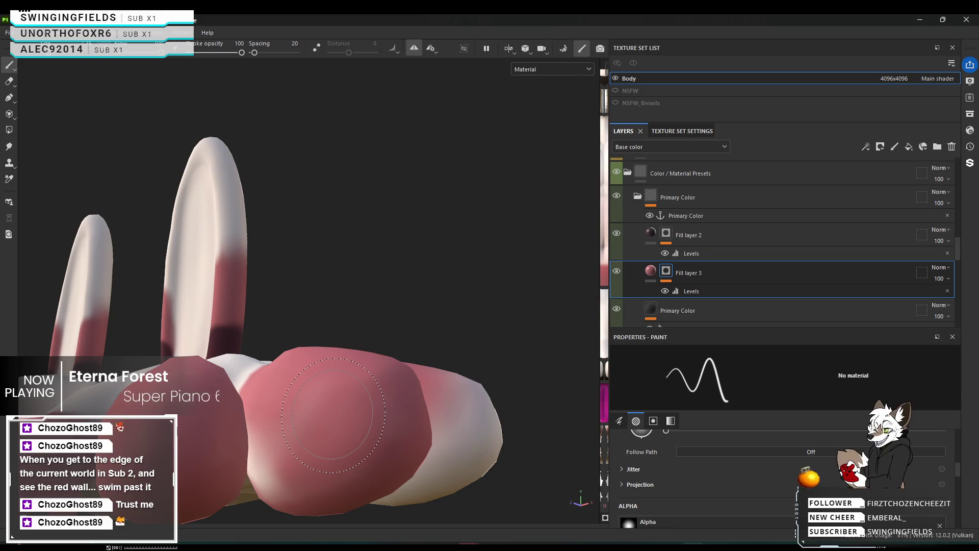
scroll(323, 413, "up", 1)
scroll(321, 417, "up", 1)
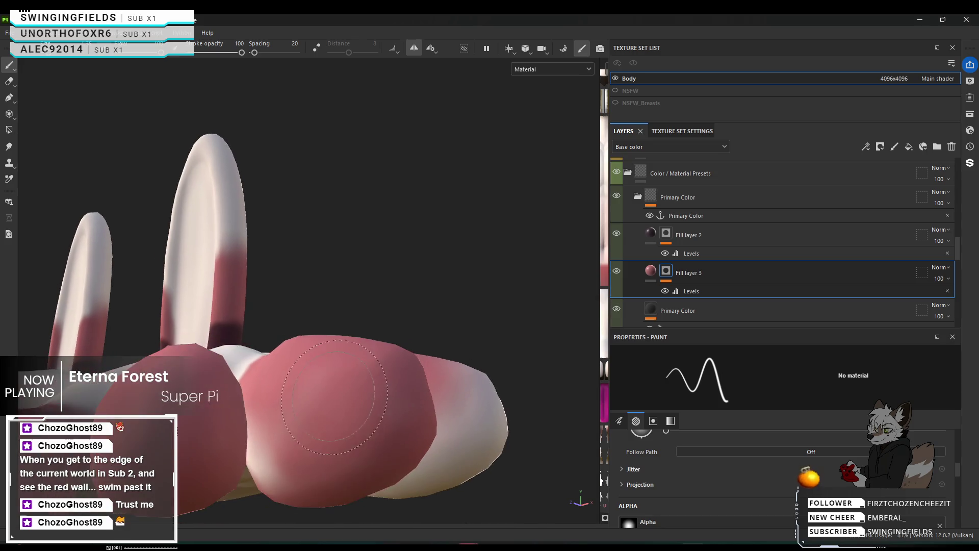
scroll(306, 436, "up", 2)
scroll(280, 466, "up", 1)
mouse_move(280, 466)
left_mouse_down("alt")
mouse_move(382, 334)
mouse_move(409, 365)
mouse_move(520, 339)
mouse_move(599, 379)
mouse_move(569, 324)
mouse_move(513, 339)
left_mouse_up("alt")
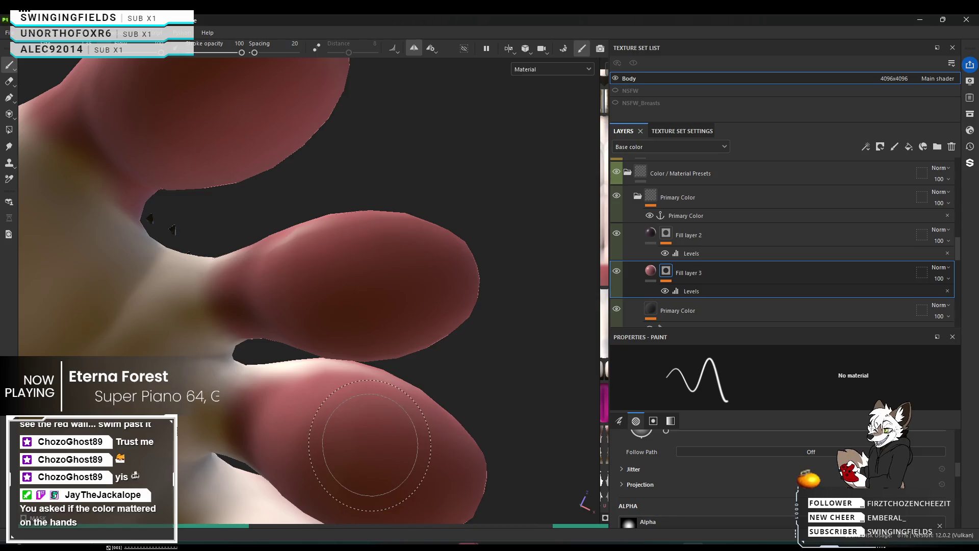
scroll(379, 489, "up", 5)
mouse_move(376, 511)
left_mouse_down("alt")
mouse_move(355, 346)
mouse_move(233, 68)
left_mouse_up("alt")
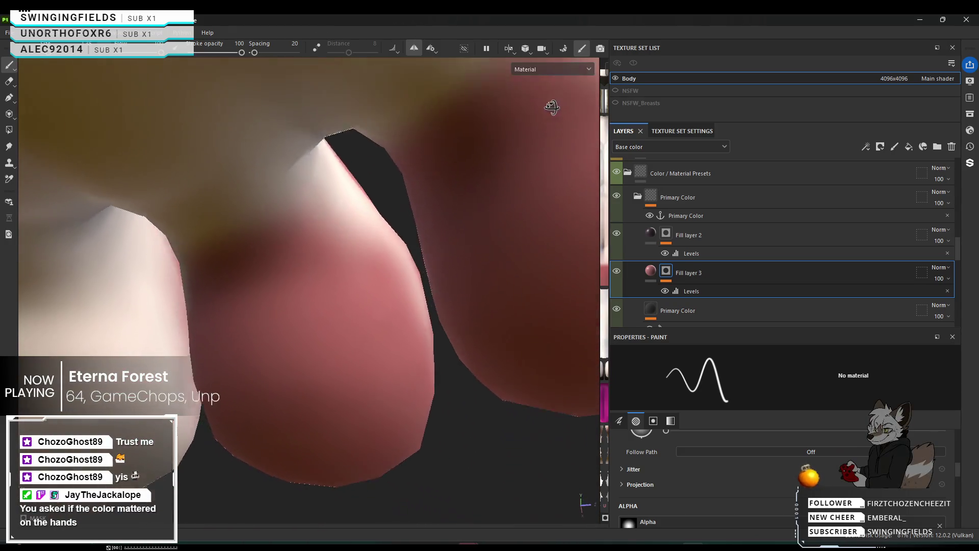
left_click_drag(232, 67, 547, 219, "alt")
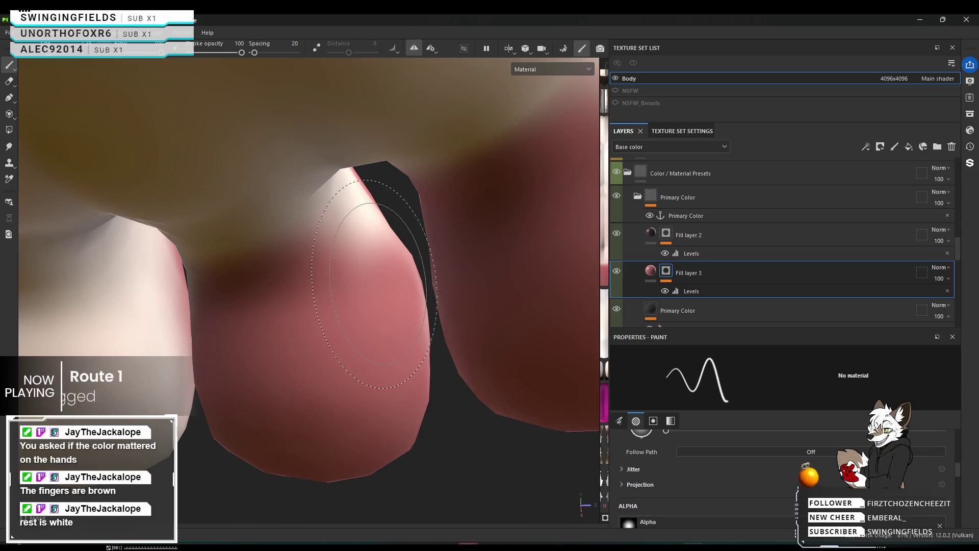
scroll(284, 426, "down", 3)
scroll(393, 349, "down", 3)
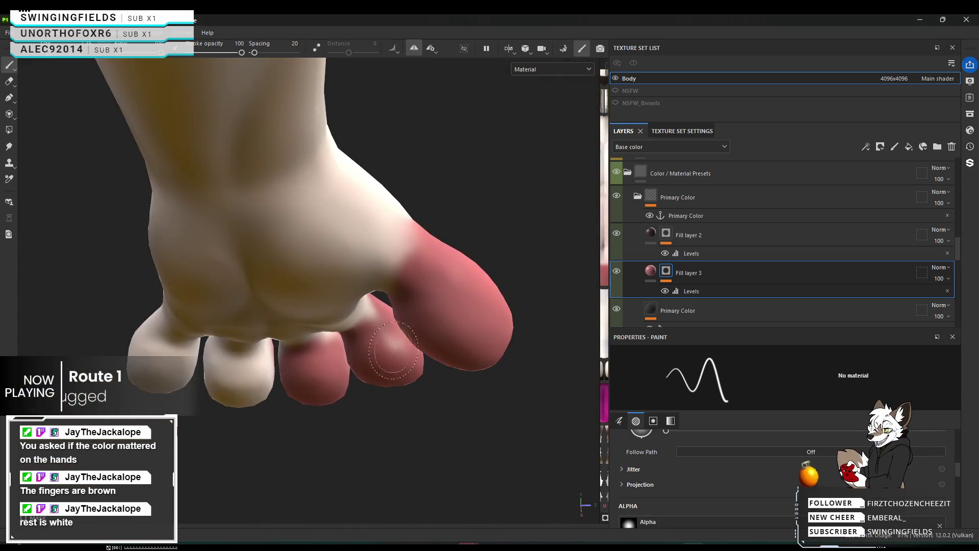
mouse_move(393, 349)
left_mouse_down("alt")
mouse_move(284, 411)
mouse_move(222, 272)
left_mouse_up("alt")
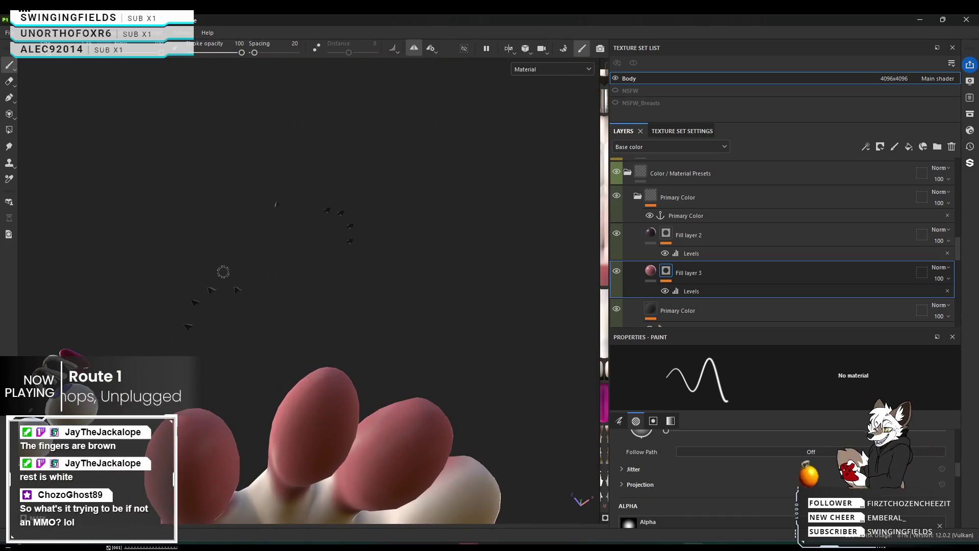
scroll(366, 214, "up", 2)
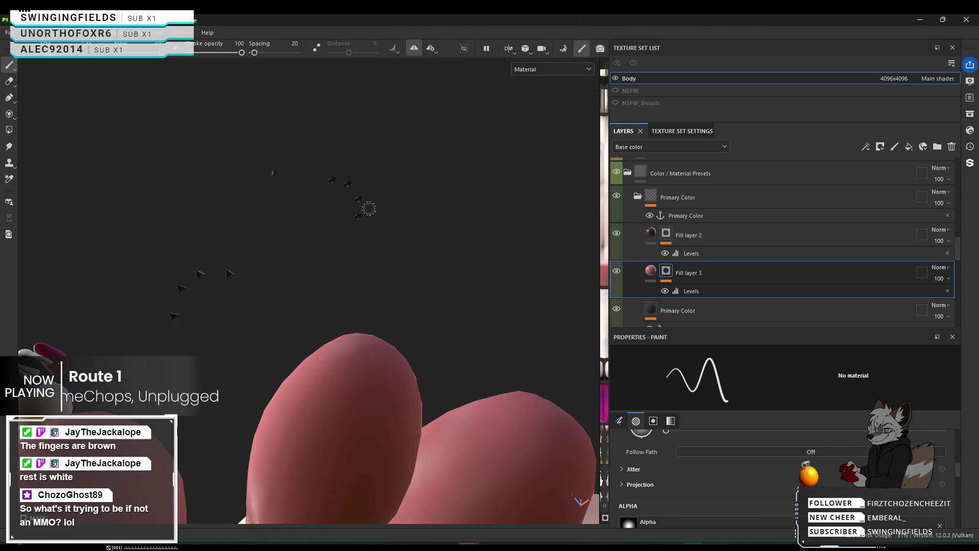
mouse_move(388, 263)
left_mouse_down("alt")
mouse_move(327, 286)
mouse_move(298, 237)
mouse_move(365, 425)
left_mouse_up("alt")
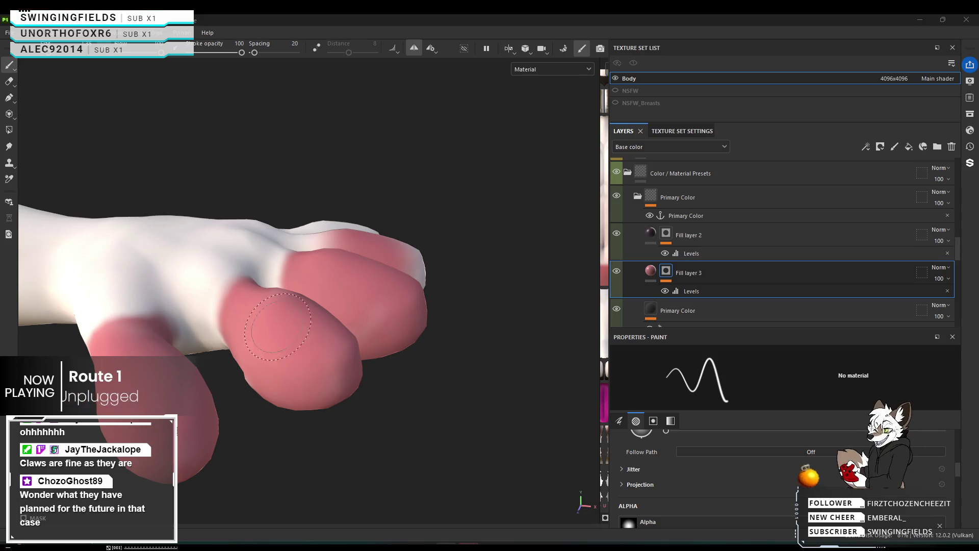
mouse_move(355, 290)
left_mouse_down("alt")
mouse_move(128, 298)
mouse_move(350, 388)
left_mouse_up("alt")
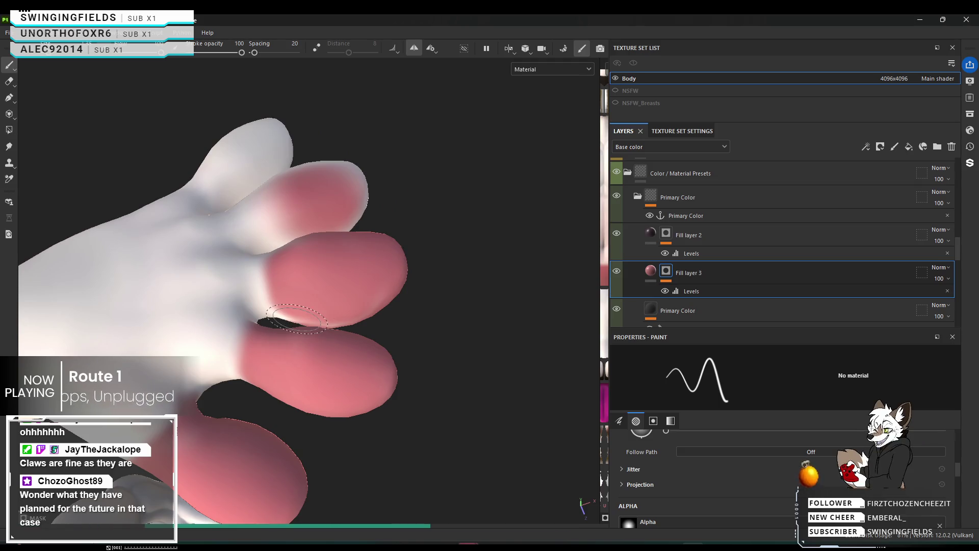
scroll(297, 318, "up", 1)
scroll(296, 317, "up", 1)
scroll(297, 317, "up", 1)
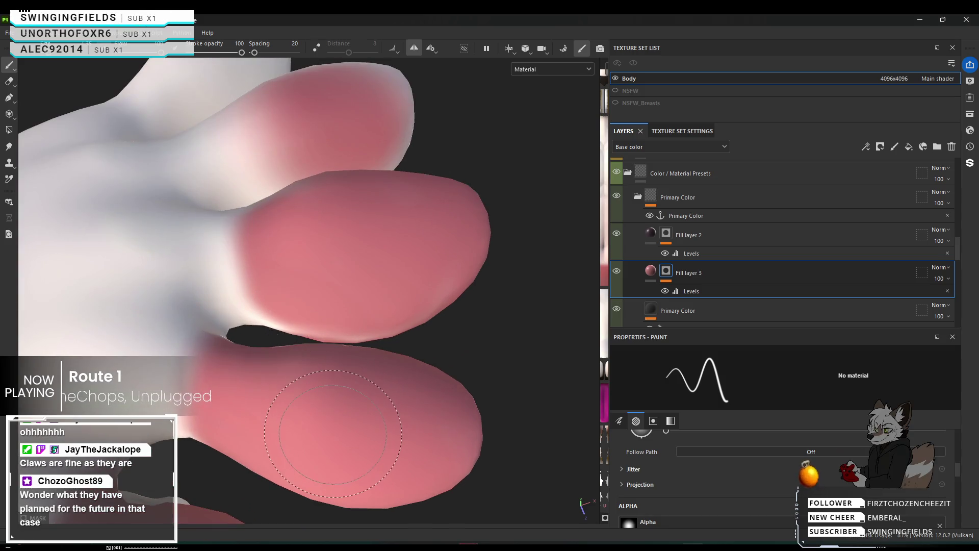
mouse_move(333, 432)
left_mouse_down("alt")
mouse_move(343, 436)
mouse_move(96, 459)
mouse_move(314, 308)
left_mouse_up("alt")
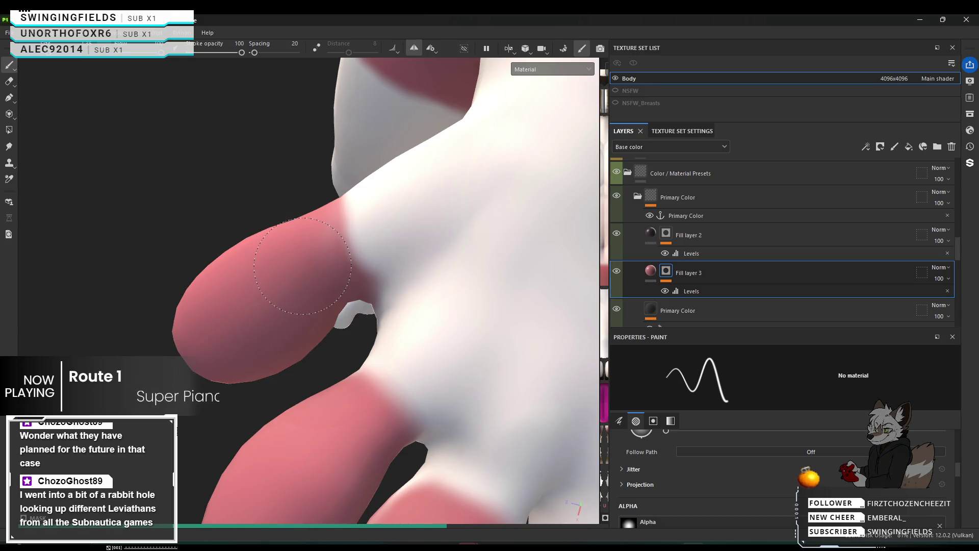
left_click_drag(302, 267, 367, 329, "alt")
scroll(422, 387, "up", 3)
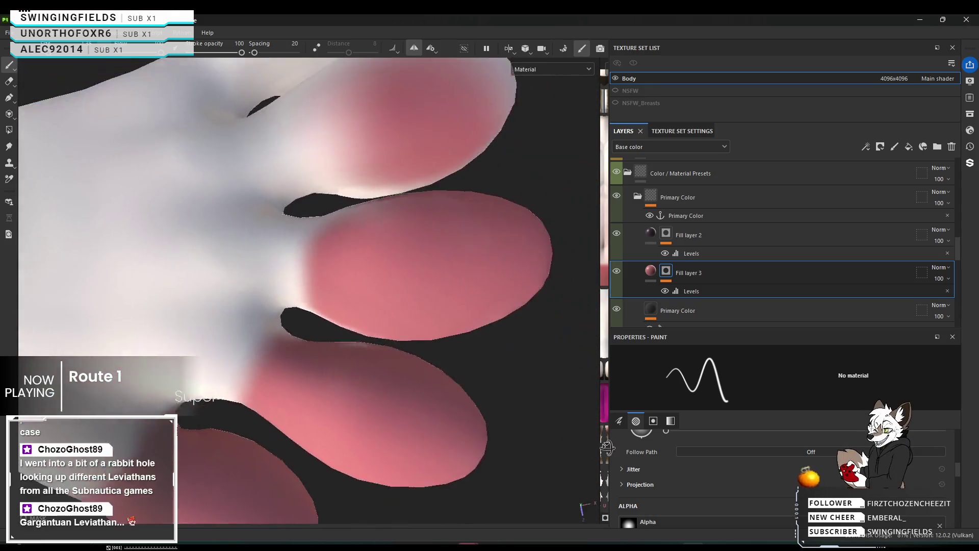
left_click_drag(422, 388, 547, 338, "alt")
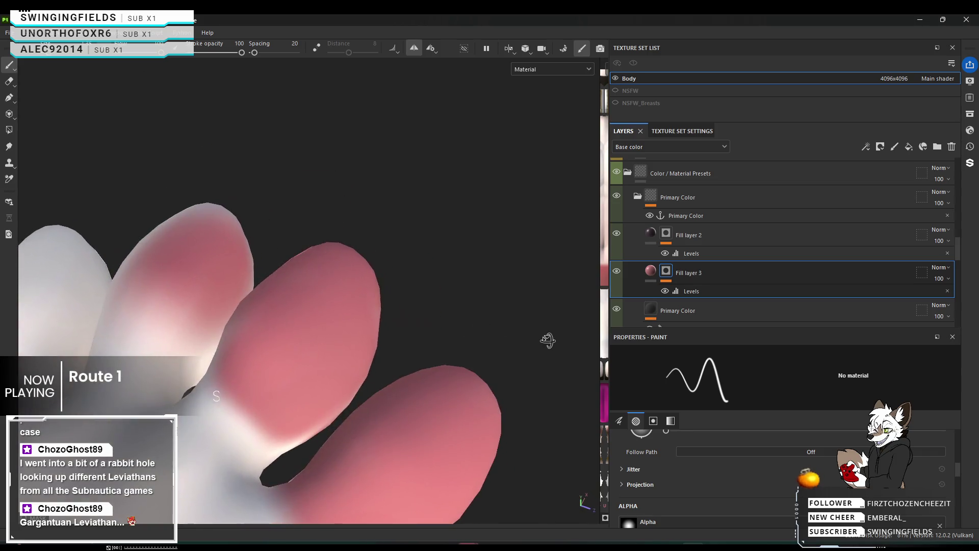
left_click_drag(307, 414, 333, 405, "alt")
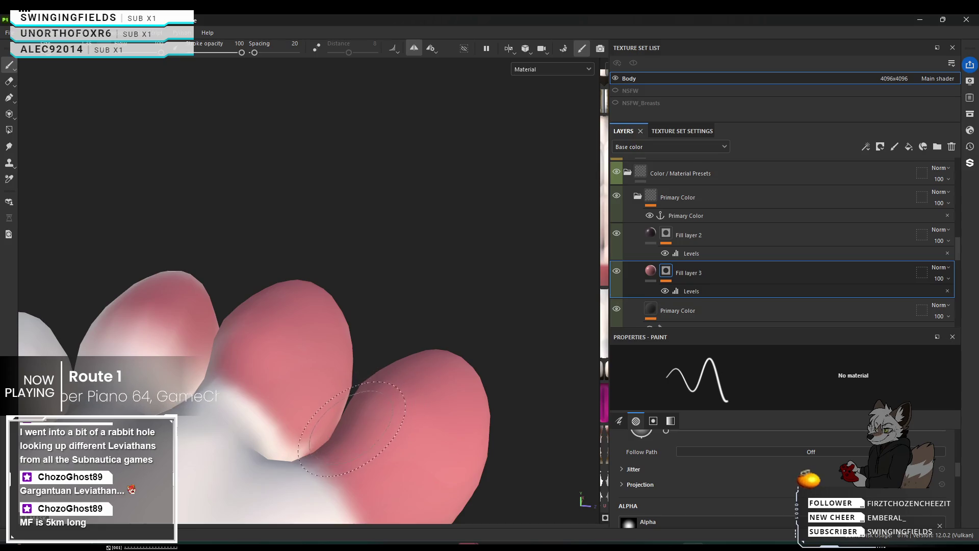
left_click_drag(352, 429, 291, 410, "alt")
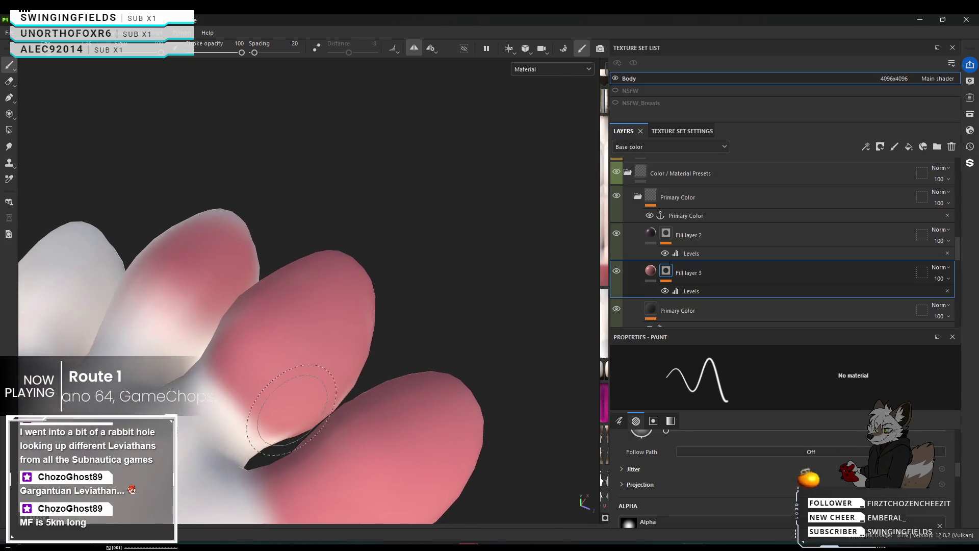
scroll(290, 407, "up", 2)
scroll(285, 390, "up", 2)
scroll(283, 379, "up", 2)
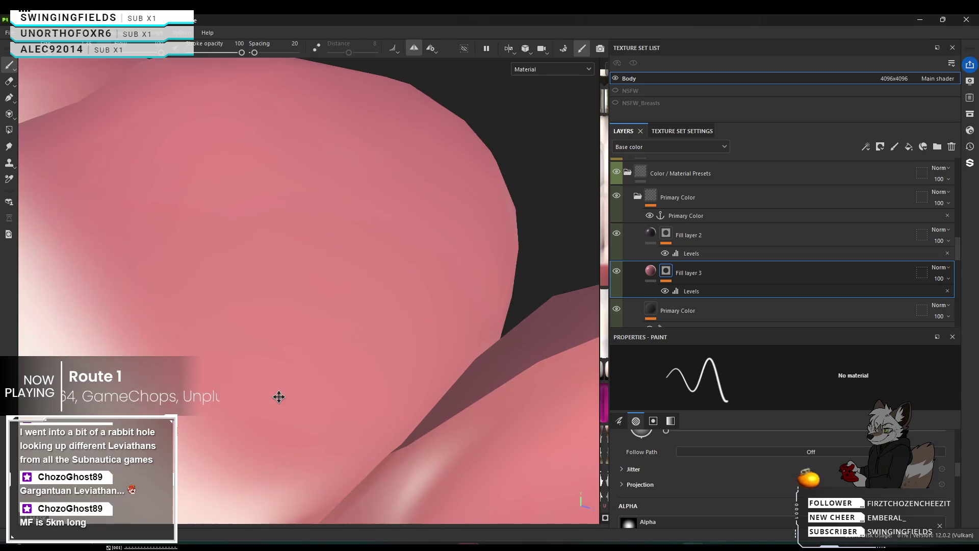
Step: Paint over the light grey surface patch and along the pink edge beside the gap
mouse_move(279, 396)
left_mouse_down("alt")
mouse_move(420, 375)
mouse_move(363, 274)
left_mouse_up("alt")
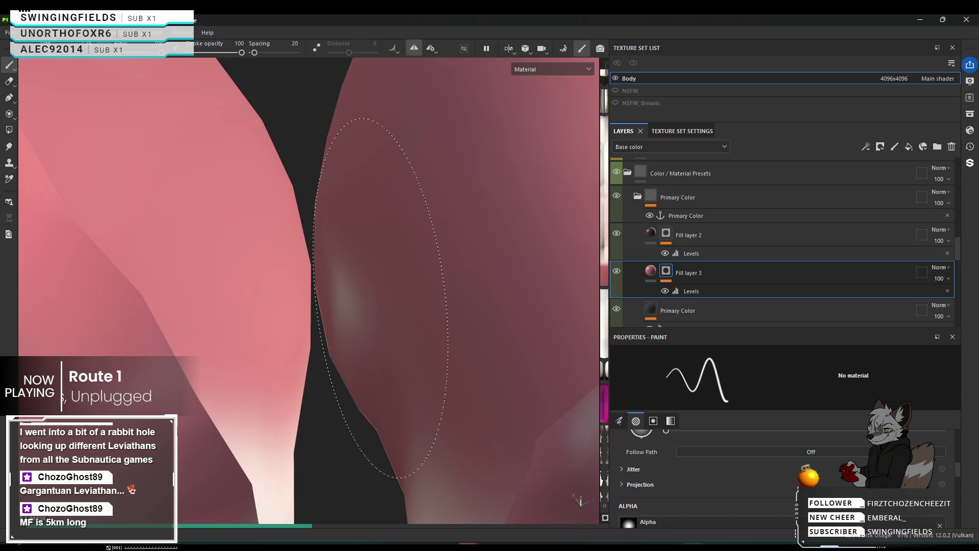
left_click_drag(372, 296, 385, 293)
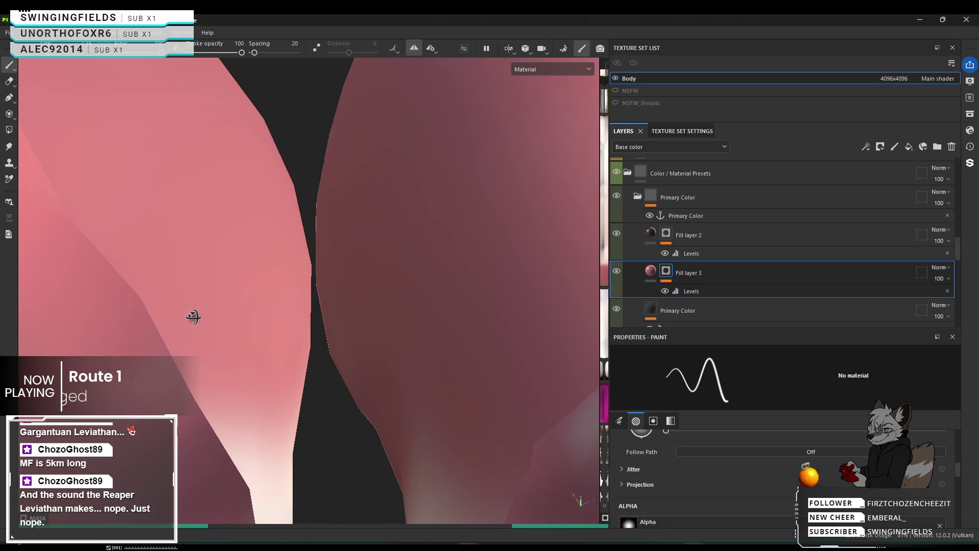
left_click_drag(193, 319, 147, 310, "alt")
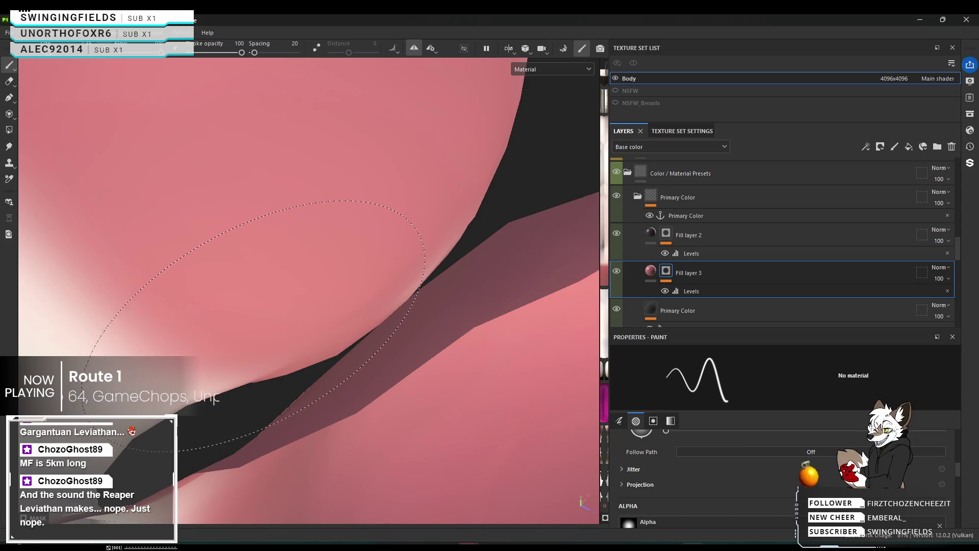
left_click_drag(245, 313, 313, 345)
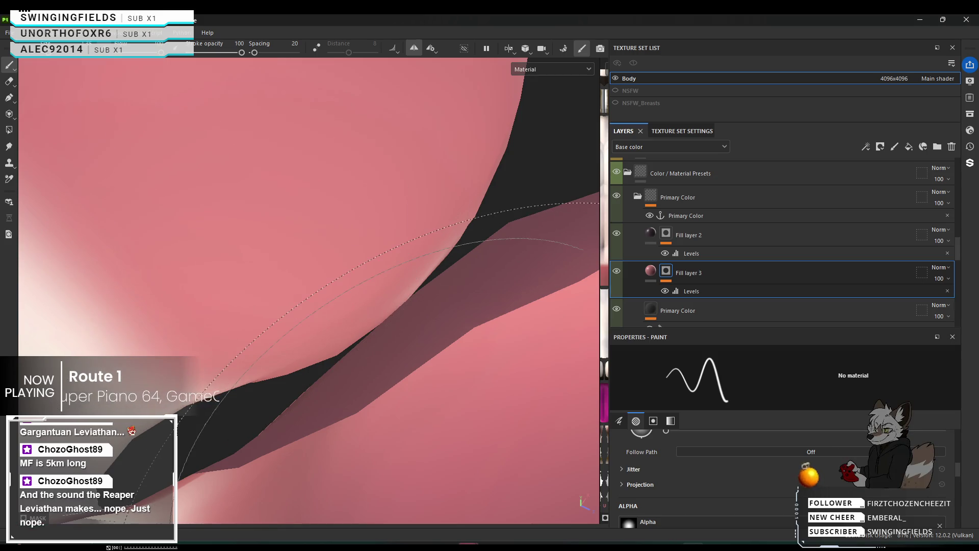
mouse_move(483, 260)
left_mouse_down("alt")
mouse_move(119, 333)
mouse_move(332, 398)
mouse_move(284, 397)
mouse_move(286, 375)
left_mouse_up("alt")
scroll(405, 466, "up", 2)
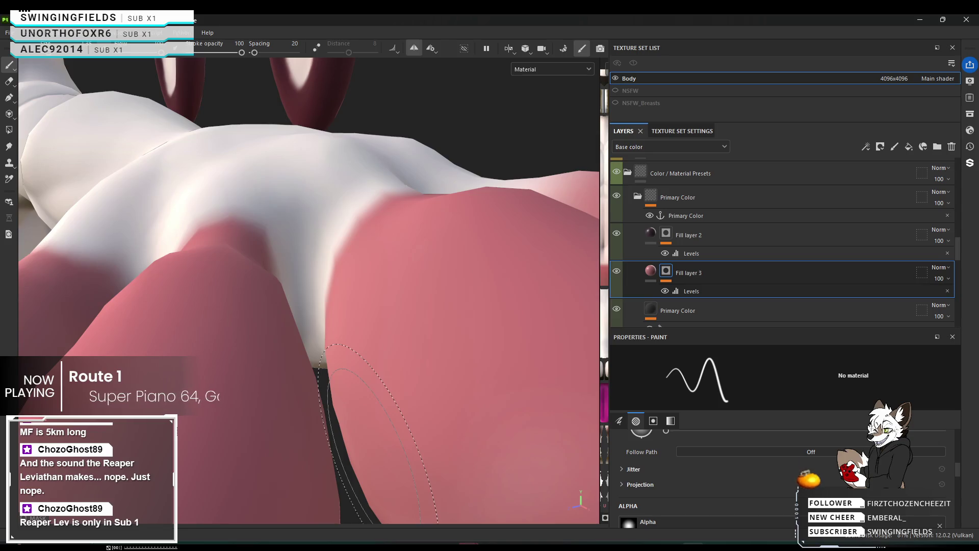
Step: Deepen the red over the grey and light spots on the inner thigh near the groin
left_click_drag(463, 414, 430, 457, "alt")
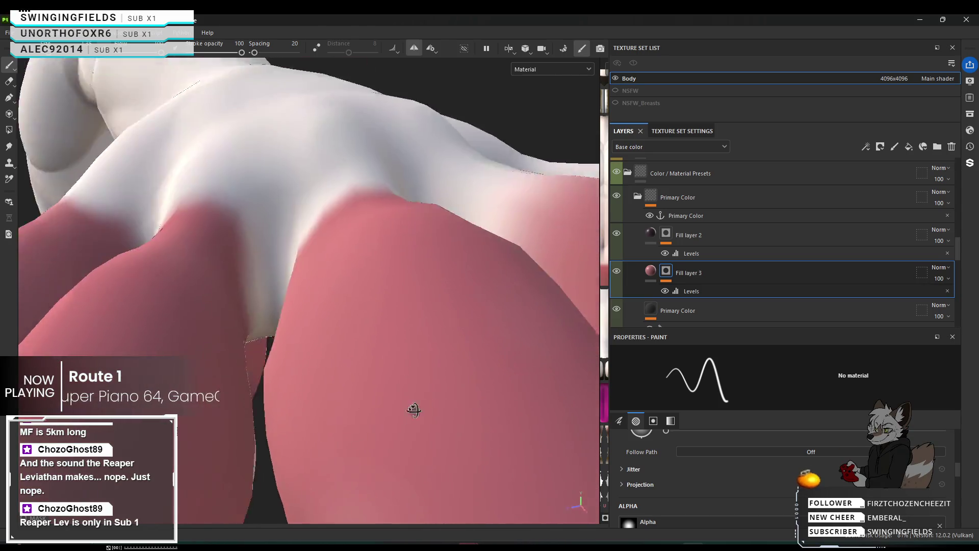
scroll(287, 402, "up", 3)
left_click_drag(216, 329, 314, 325, "alt")
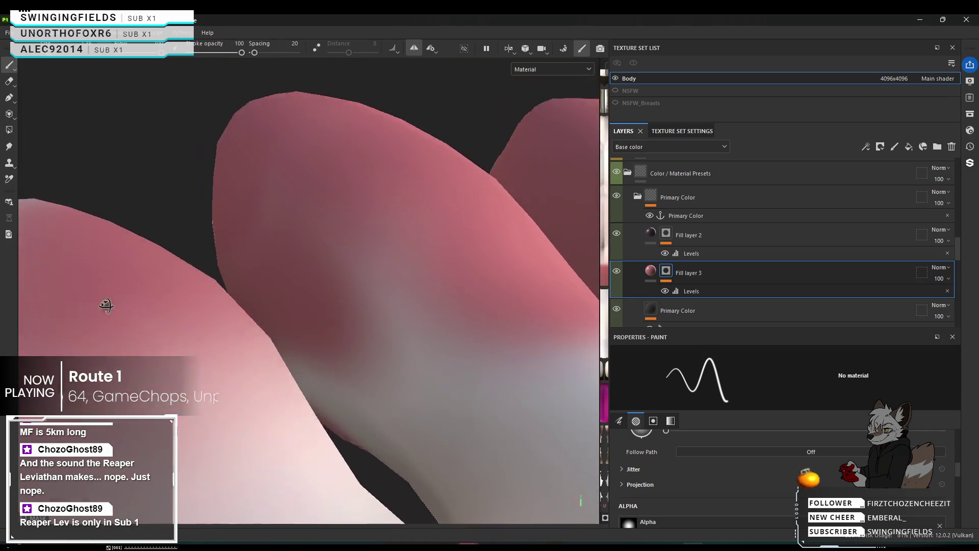
mouse_move(314, 326)
left_mouse_down("alt")
mouse_move(200, 321)
mouse_move(324, 302)
left_mouse_up("alt")
scroll(323, 301, "up", 2)
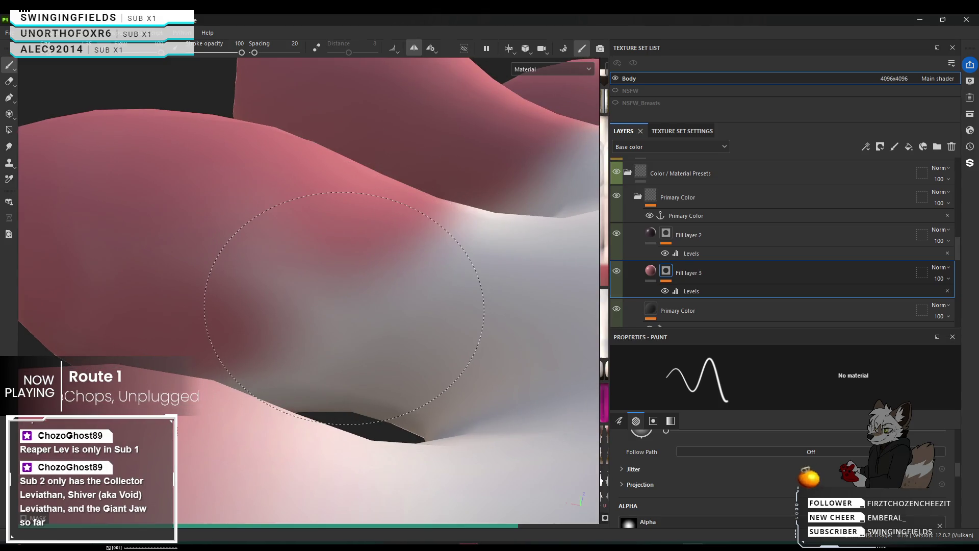
mouse_move(342, 322)
left_mouse_down()
mouse_move(330, 369)
mouse_move(278, 345)
left_mouse_up()
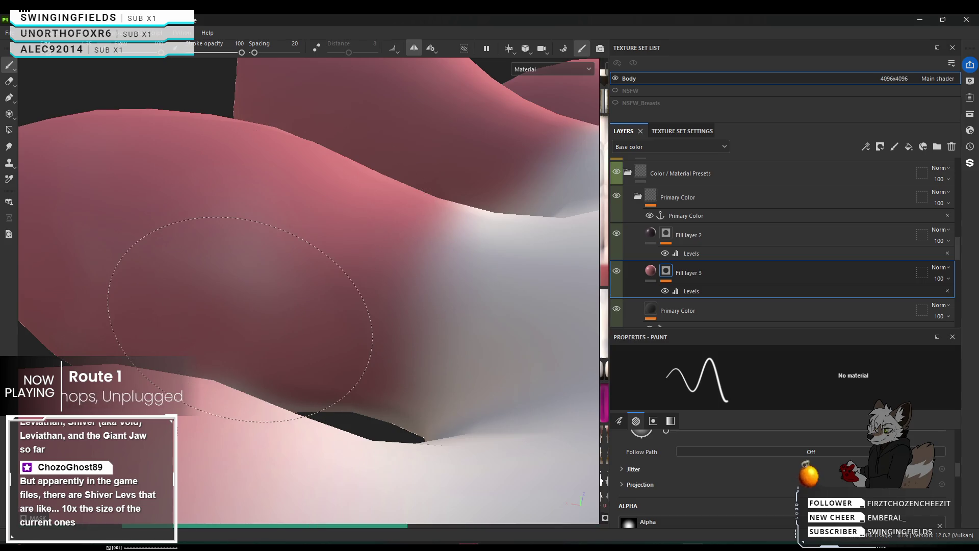
left_click_drag(219, 314, 222, 287)
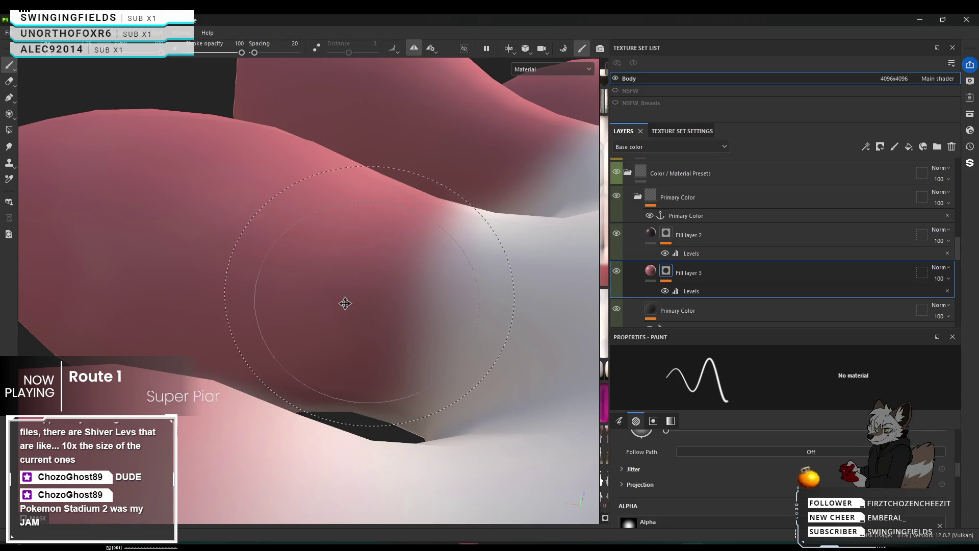
Step: Darken the pink-white blend on the thigh toward the red side after checking it
mouse_move(343, 302)
middle_mouse_down()
mouse_move(192, 295)
mouse_move(213, 324)
middle_mouse_up()
mouse_move(212, 324)
left_mouse_down("alt")
mouse_move(287, 361)
mouse_move(271, 313)
left_mouse_up("alt")
left_click_drag(270, 225, 254, 290, "alt")
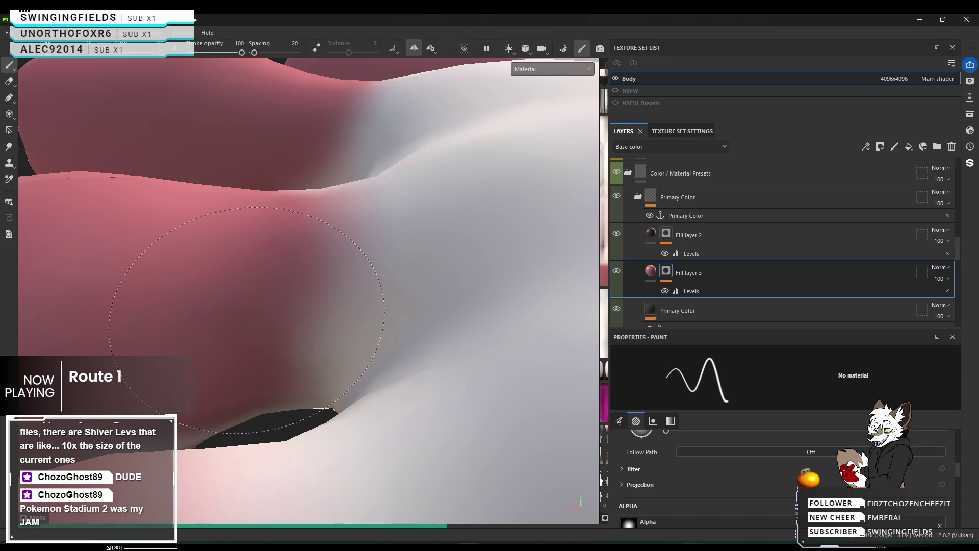
left_click_drag(251, 266, 251, 261)
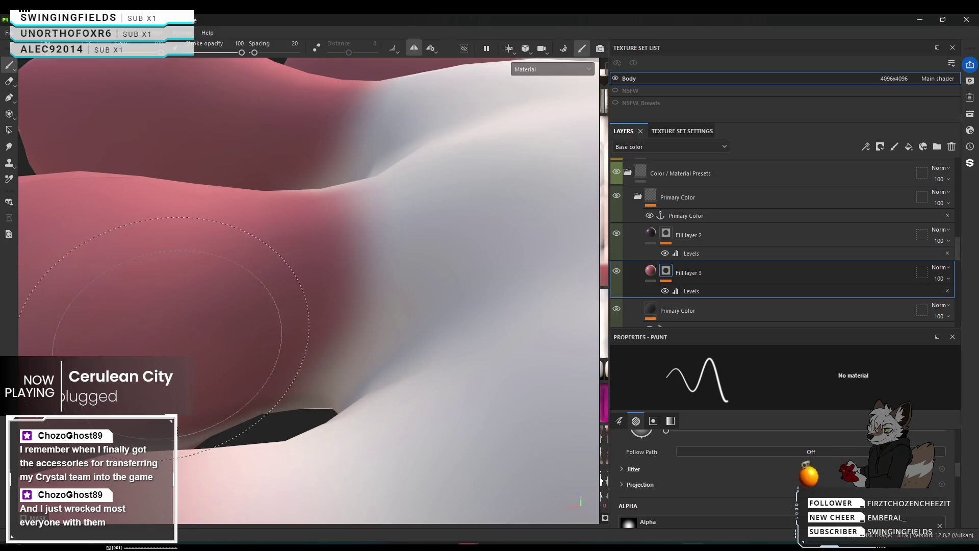
left_click_drag(203, 348, 141, 330, "alt")
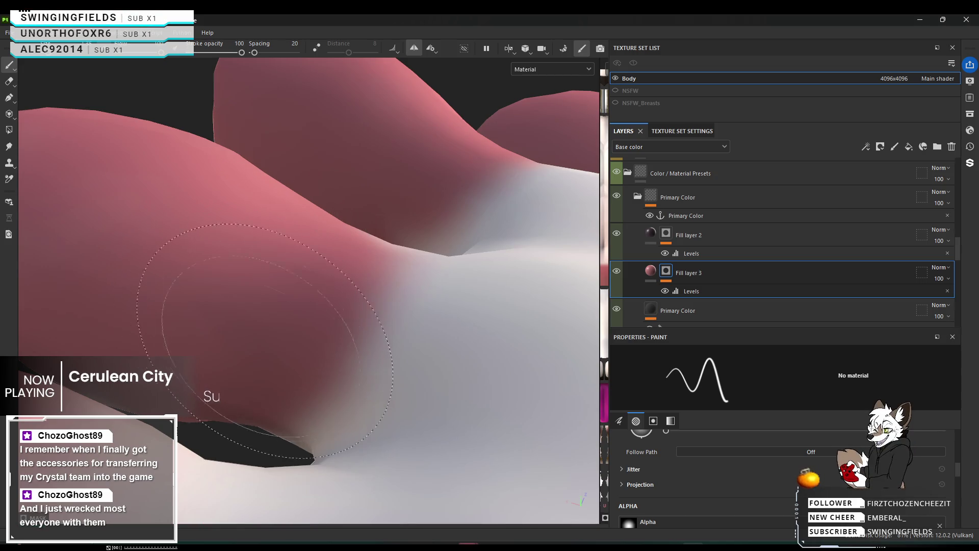
mouse_move(292, 379)
middle_mouse_down("alt")
mouse_move(308, 334)
mouse_move(283, 317)
middle_mouse_up("alt")
mouse_move(350, 350)
left_mouse_down("alt")
mouse_move(104, 384)
mouse_move(360, 467)
left_mouse_up("alt")
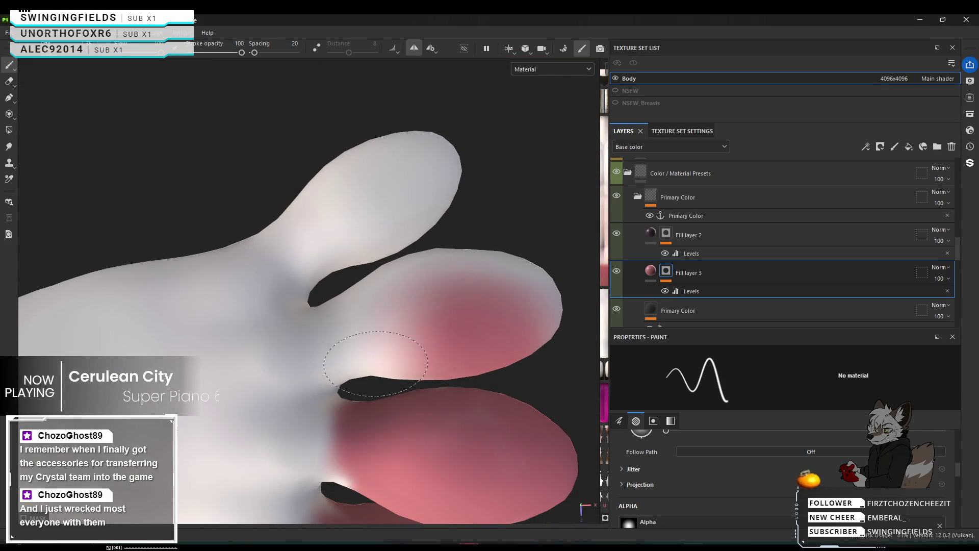
Step: Spread pink over the white at the finger base and its upper-left edge
left_click(368, 325)
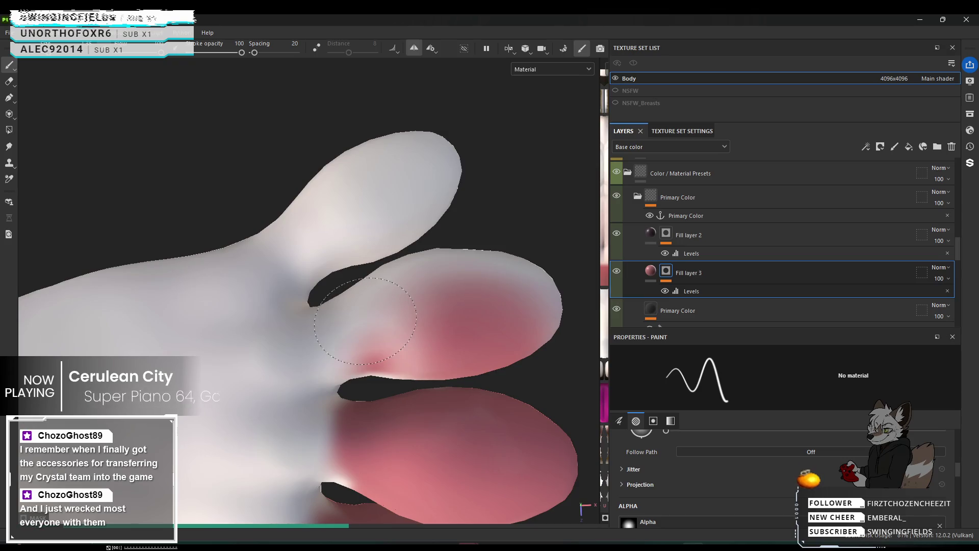
left_click(367, 330)
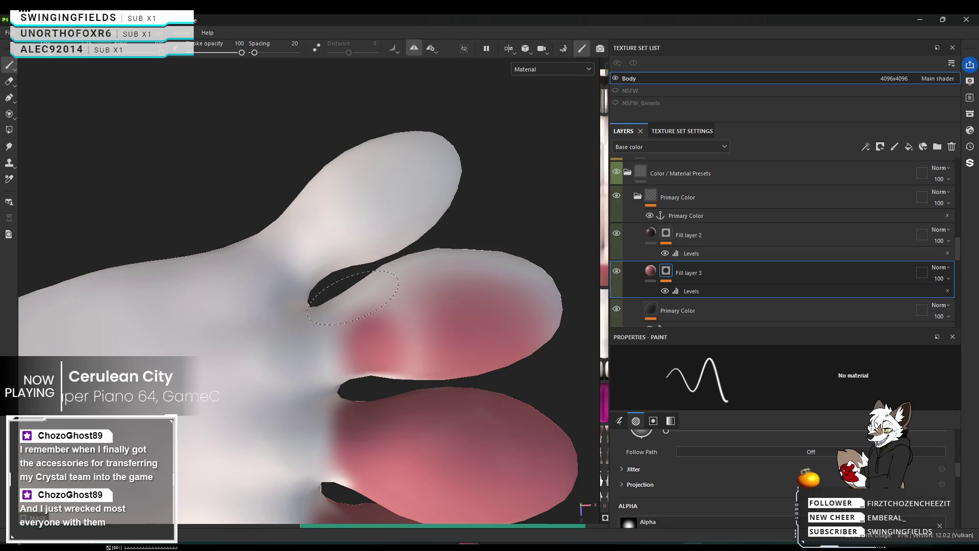
left_click_drag(350, 287, 372, 363)
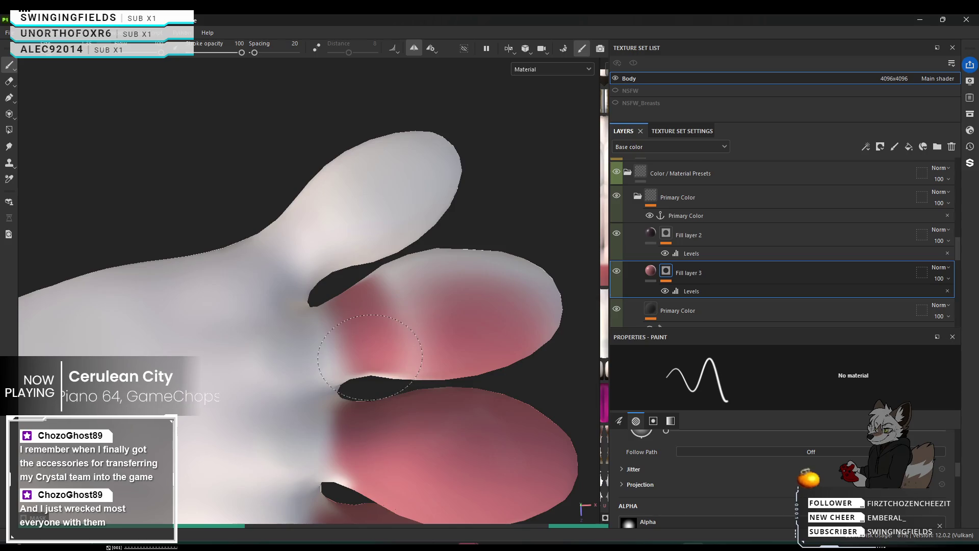
left_click_drag(340, 302, 350, 310)
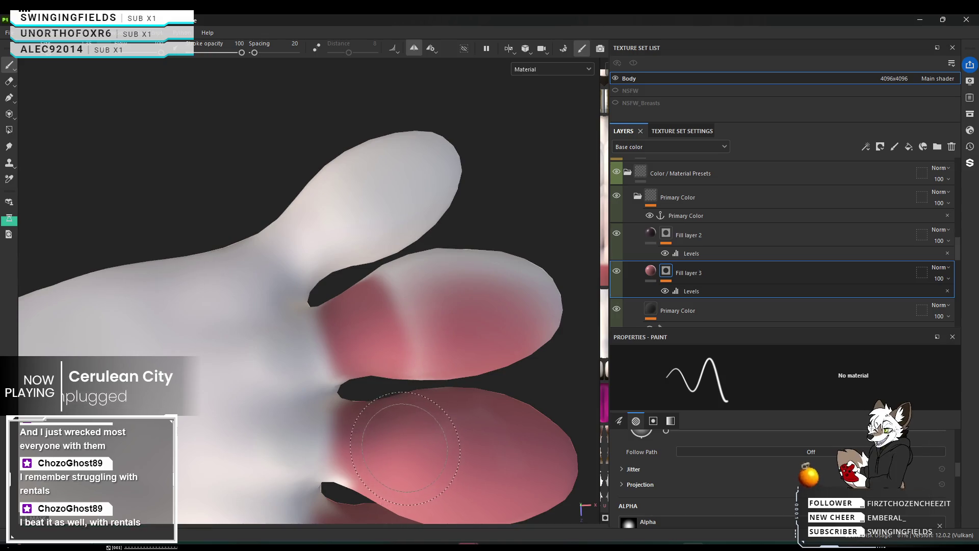
Step: Paint pink over the dark crescent under the lower finger
left_click_drag(389, 475, 378, 425, "alt")
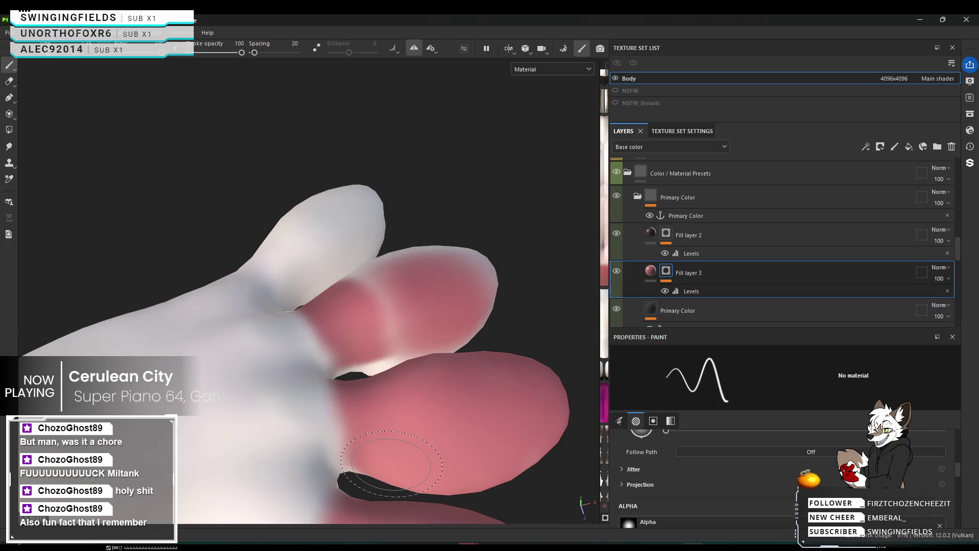
left_click_drag(392, 459, 421, 430)
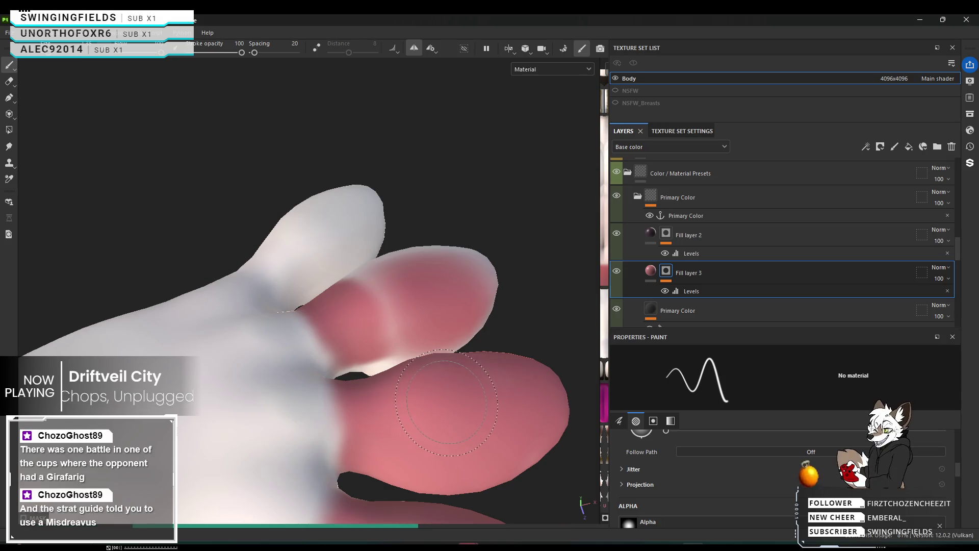
middle_click_drag(423, 364, 414, 390)
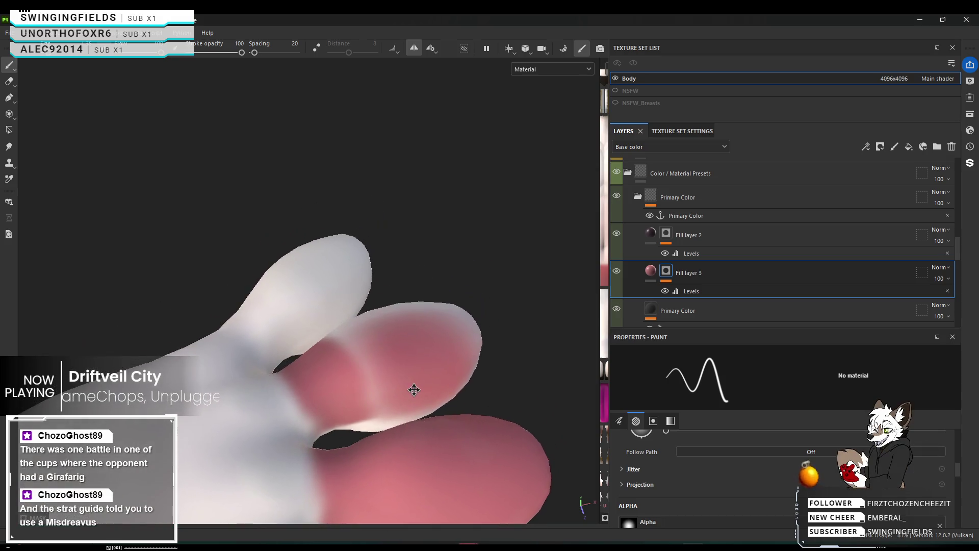
Step: Extend pink leftward on the upper finger and cover the pale streaks on its tip
mouse_move(403, 354)
left_mouse_down("alt")
mouse_move(384, 419)
mouse_move(367, 421)
left_mouse_up("alt")
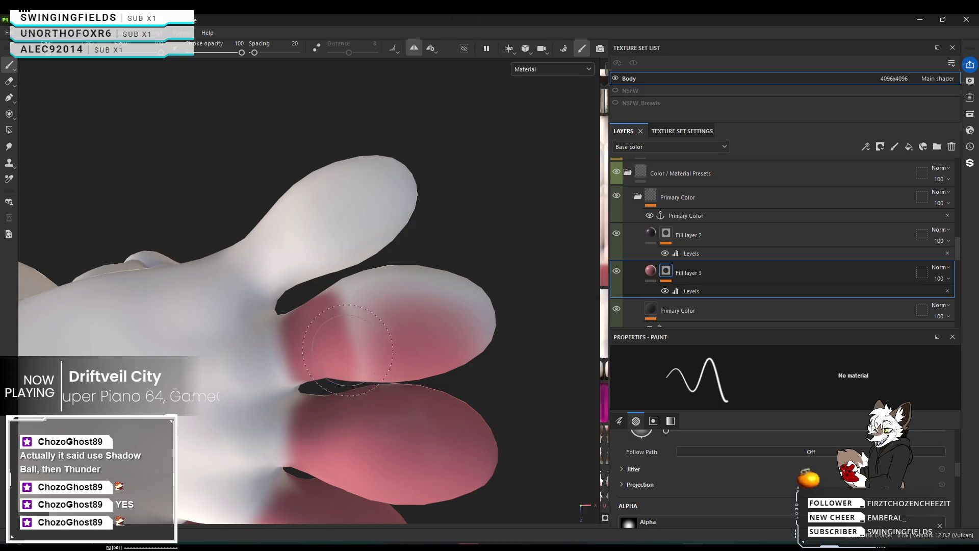
left_click_drag(340, 327, 352, 296)
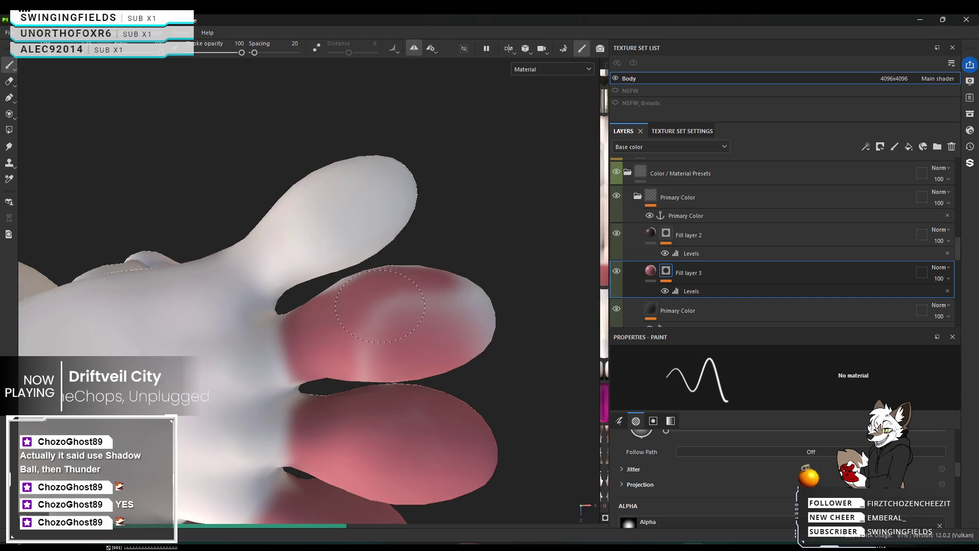
left_click_drag(379, 304, 467, 314)
left_click_drag(383, 321, 397, 352)
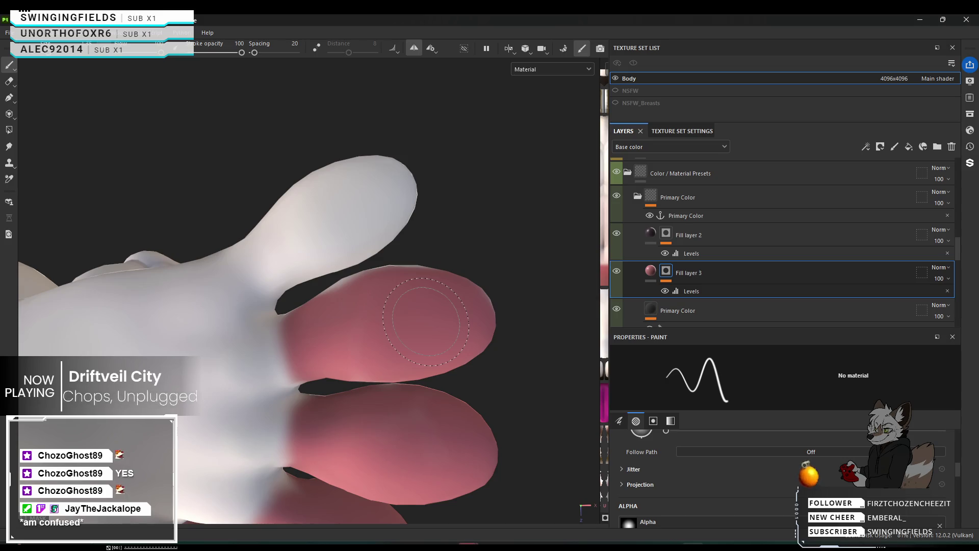
mouse_move(416, 327)
left_mouse_down("alt")
mouse_move(381, 418)
mouse_move(393, 296)
left_mouse_up("alt")
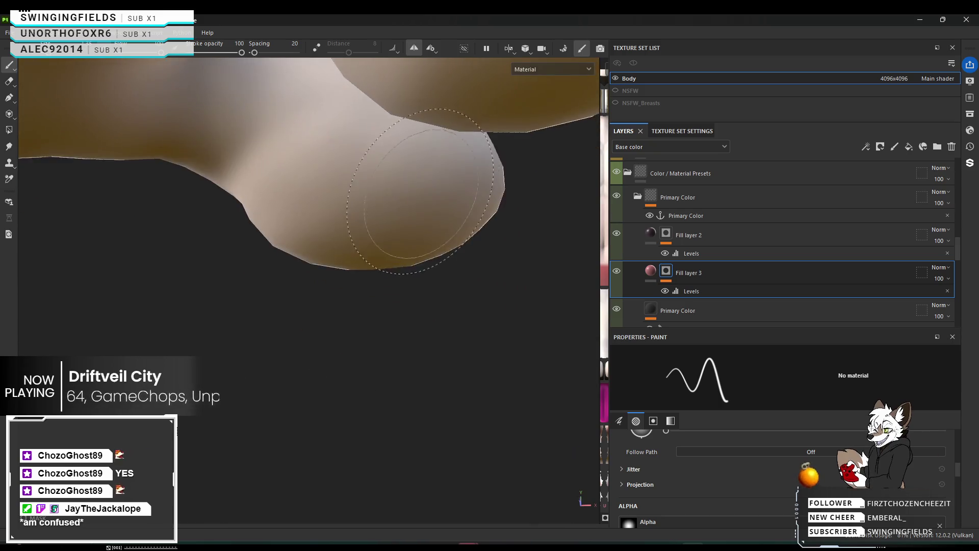
Step: Dab soft pink onto the light surface where the finger meets the palm
middle_click_drag(393, 296, 398, 205, "alt")
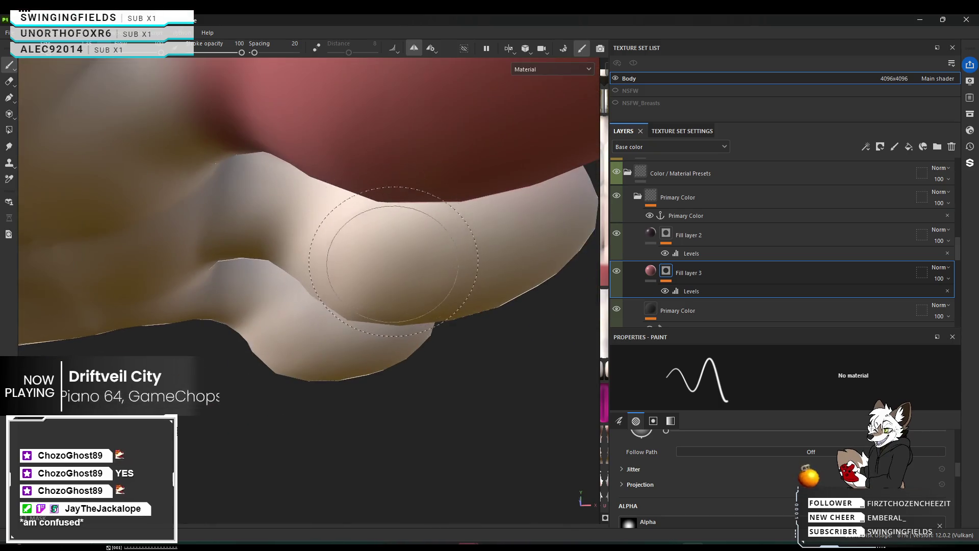
mouse_move(398, 206)
left_mouse_down("alt")
mouse_move(383, 175)
mouse_move(398, 151)
mouse_move(366, 129)
left_mouse_up("alt")
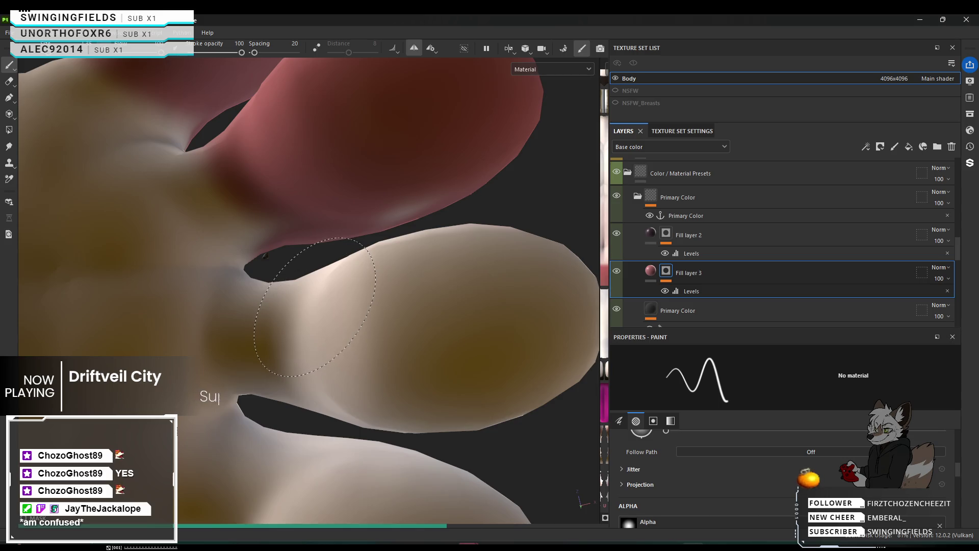
left_click(306, 298)
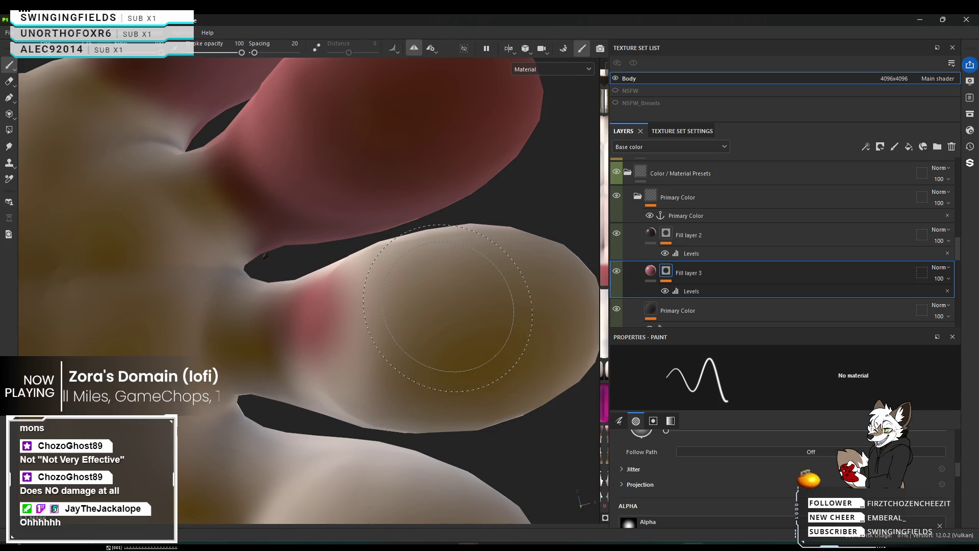
scroll(439, 312, "down", 5)
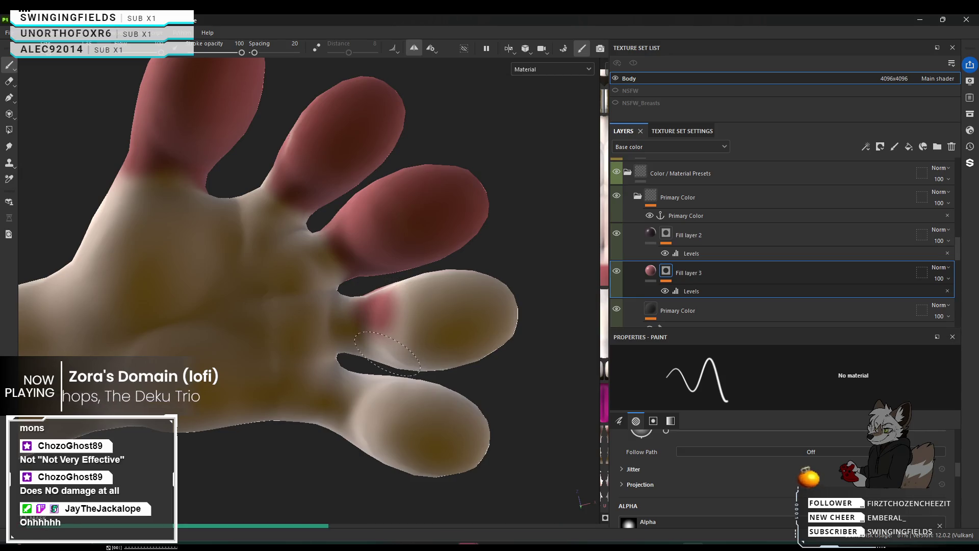
Step: Deepen pink at the finger base and extend it along the finger's upper edge
left_click(386, 331)
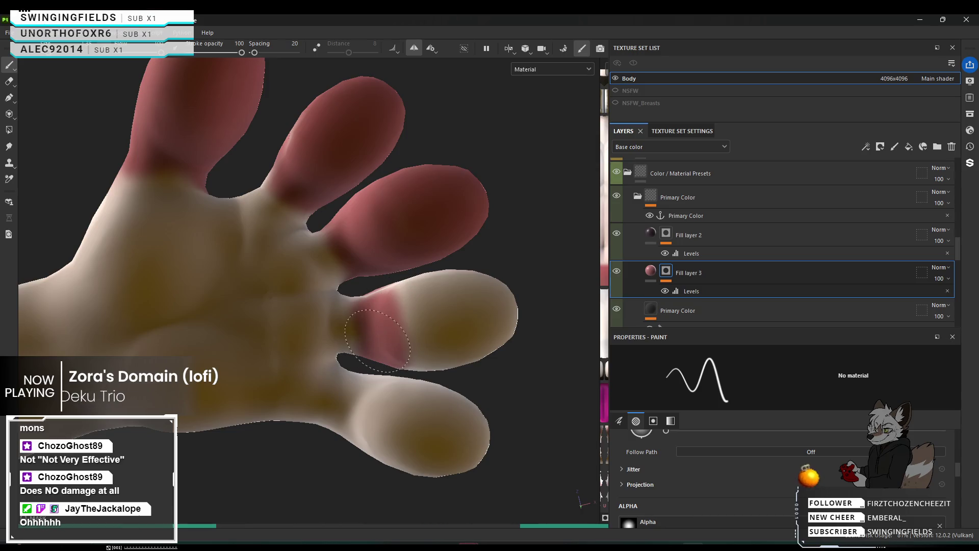
left_click_drag(372, 350, 374, 297)
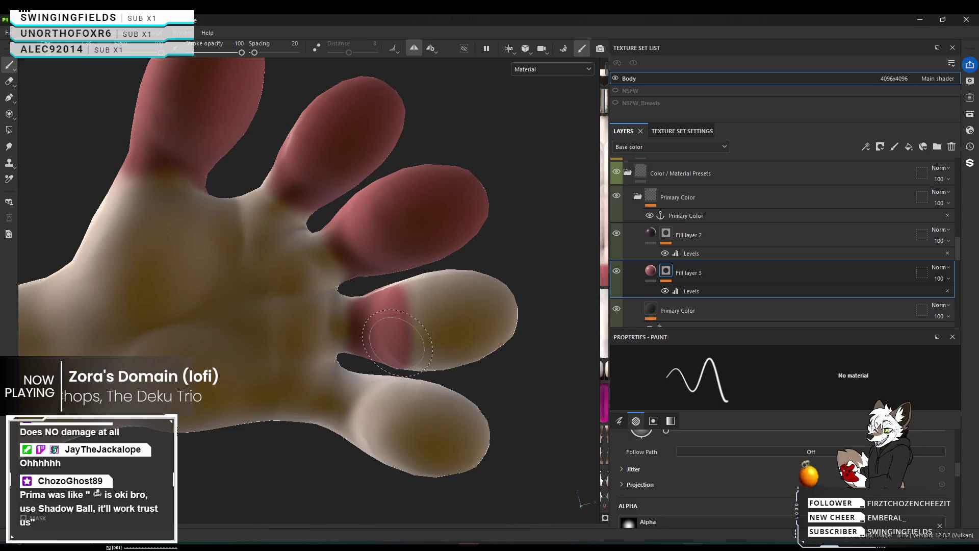
mouse_move(397, 341)
left_mouse_down("alt")
mouse_move(403, 374)
mouse_move(377, 283)
left_mouse_up("alt")
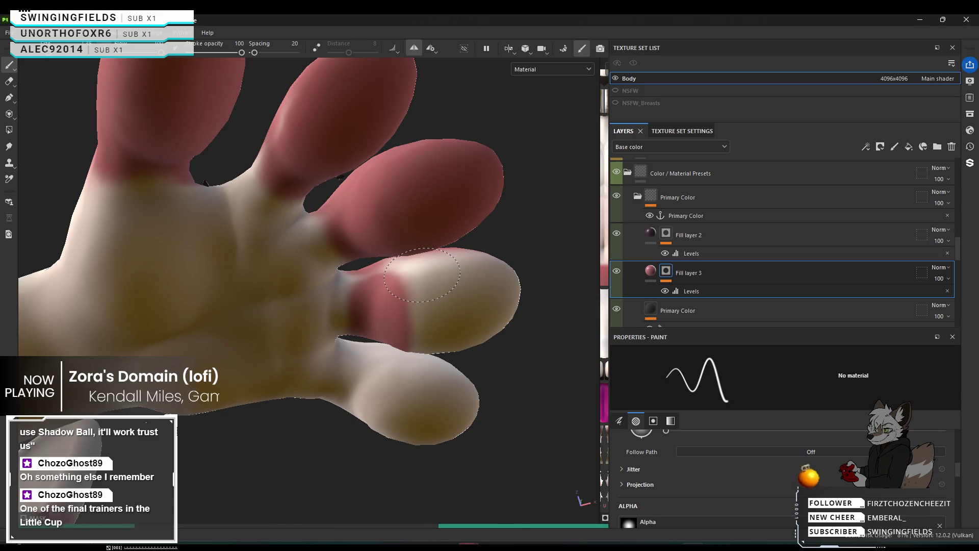
left_click(422, 274)
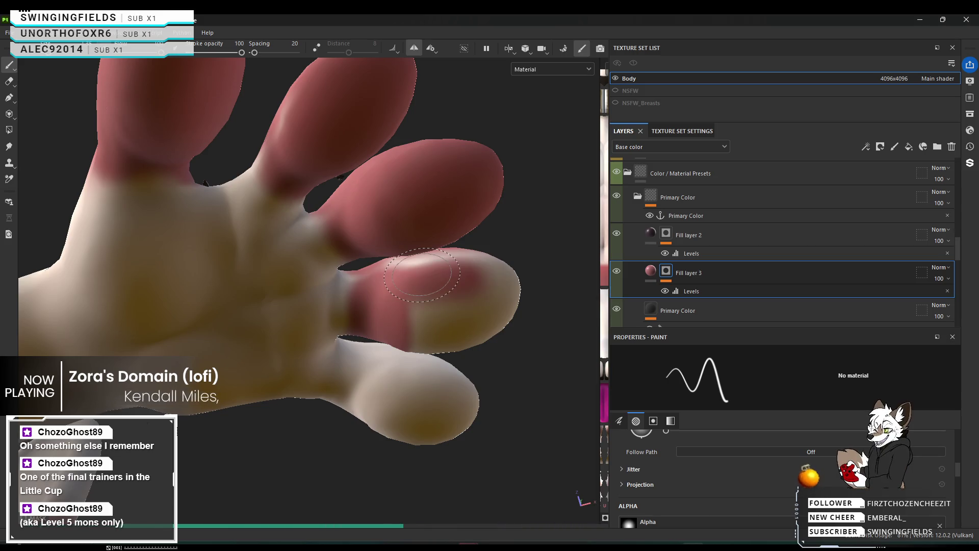
scroll(417, 307, "up", 2)
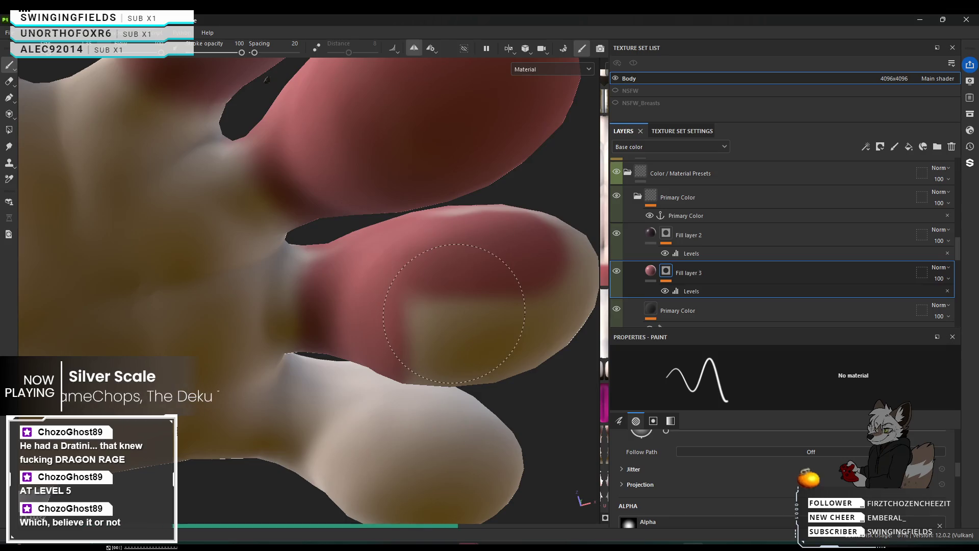
Step: Soften the hard pink-yellow edge and paint the yellow fingertip patch pink
left_click_drag(448, 302, 457, 304)
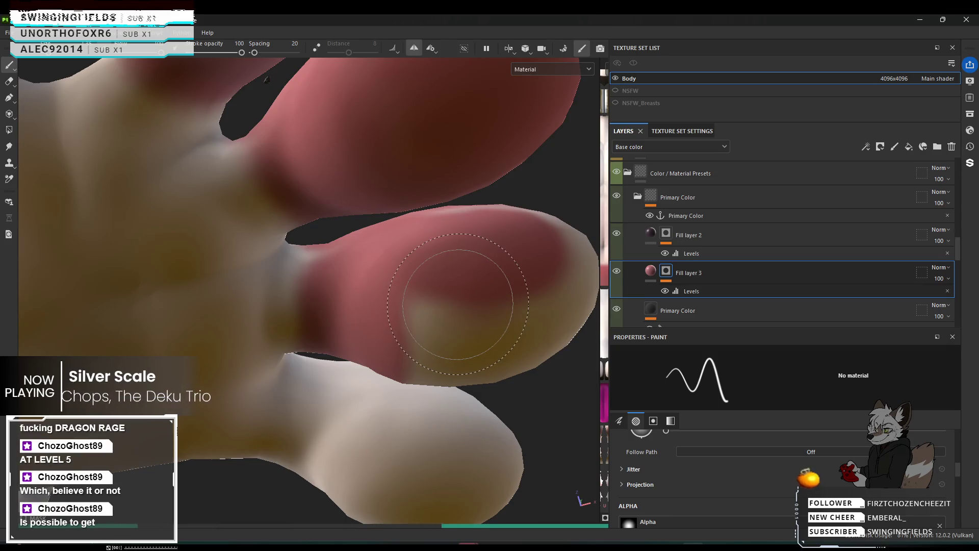
left_click(458, 304)
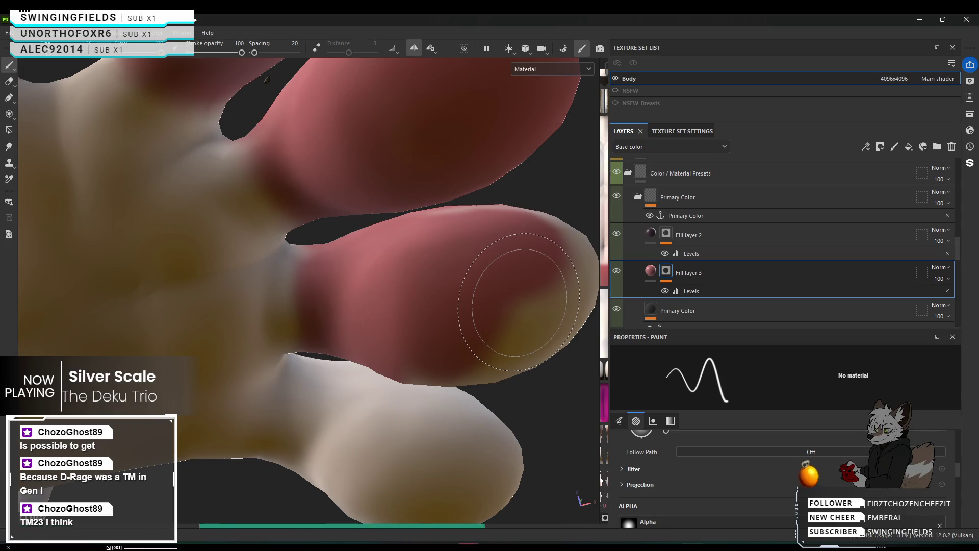
middle_click_drag(460, 306, 318, 298, "alt")
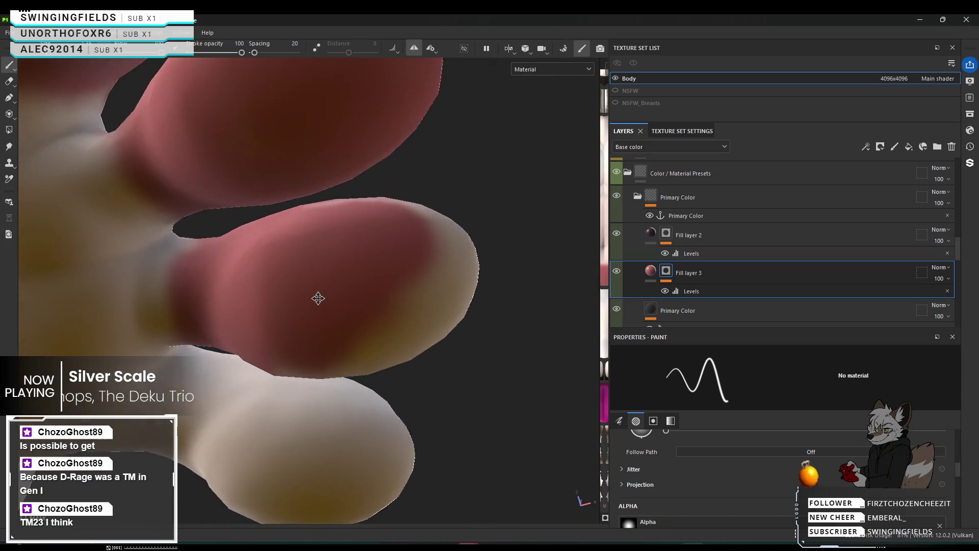
Step: Cover the leftover white patch on the rounded pink area with pink
mouse_move(318, 298)
left_mouse_down("alt")
mouse_move(236, 522)
mouse_move(244, 536)
left_mouse_up("alt")
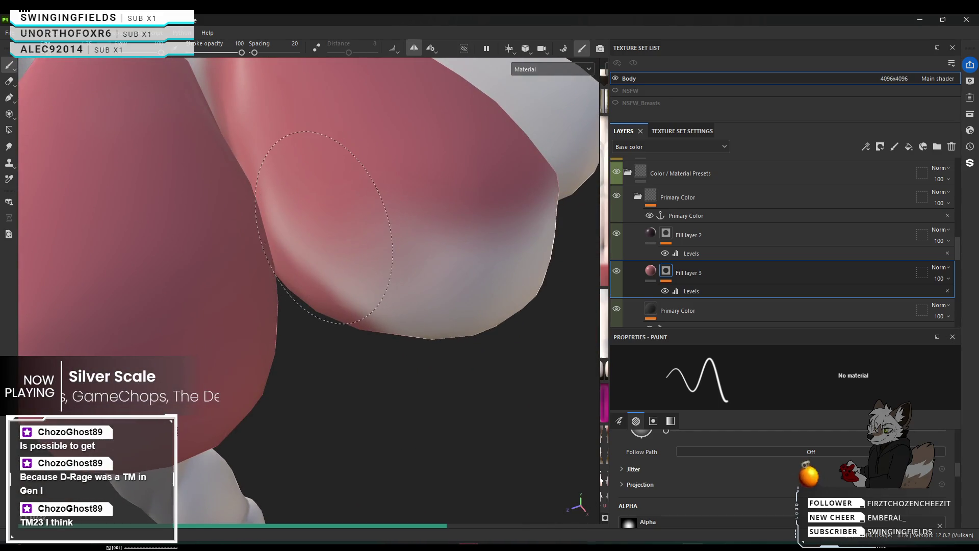
left_click(334, 229)
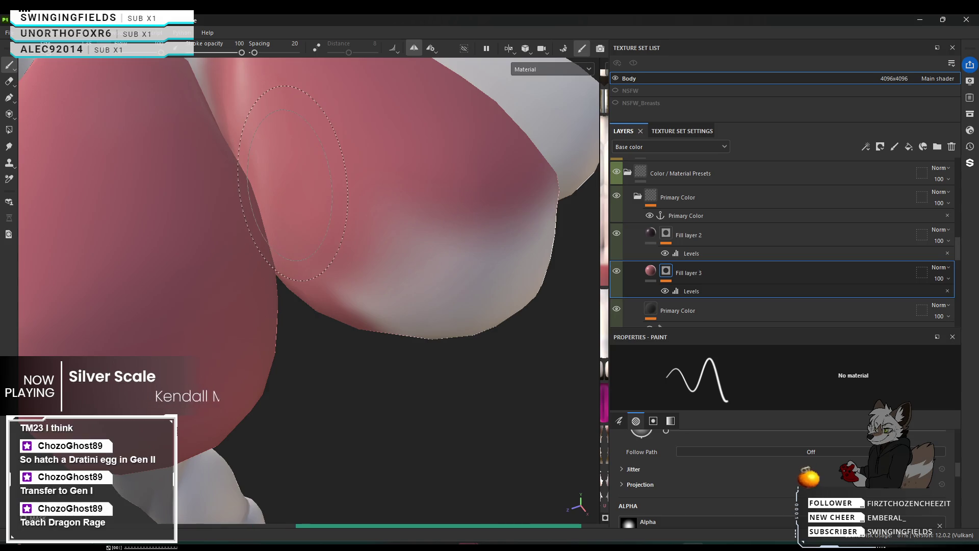
mouse_move(279, 184)
middle_mouse_down("alt")
mouse_move(321, 301)
mouse_move(345, 329)
mouse_move(361, 309)
middle_mouse_up("alt")
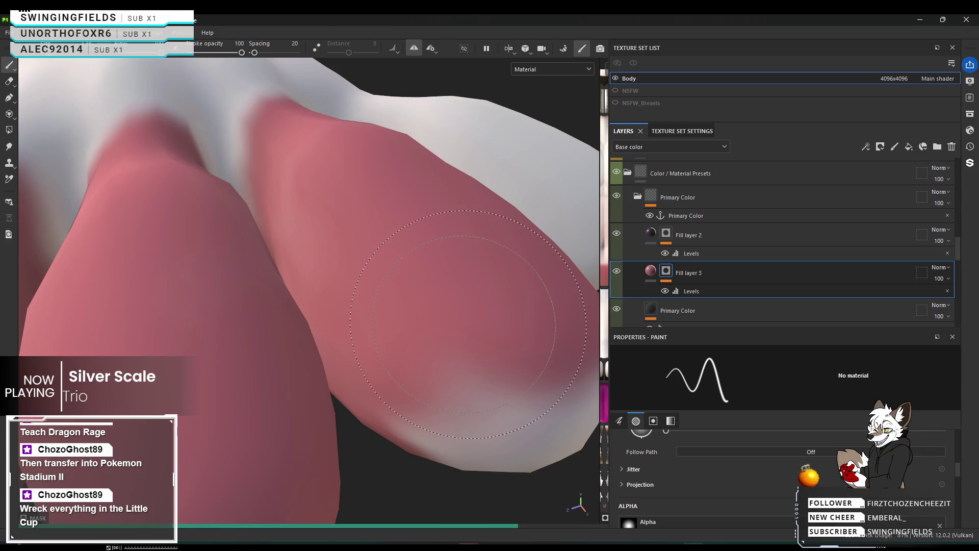
Step: Dab pink over the grey lower chest and its lower-left area
left_click_drag(402, 257, 337, 243, "alt")
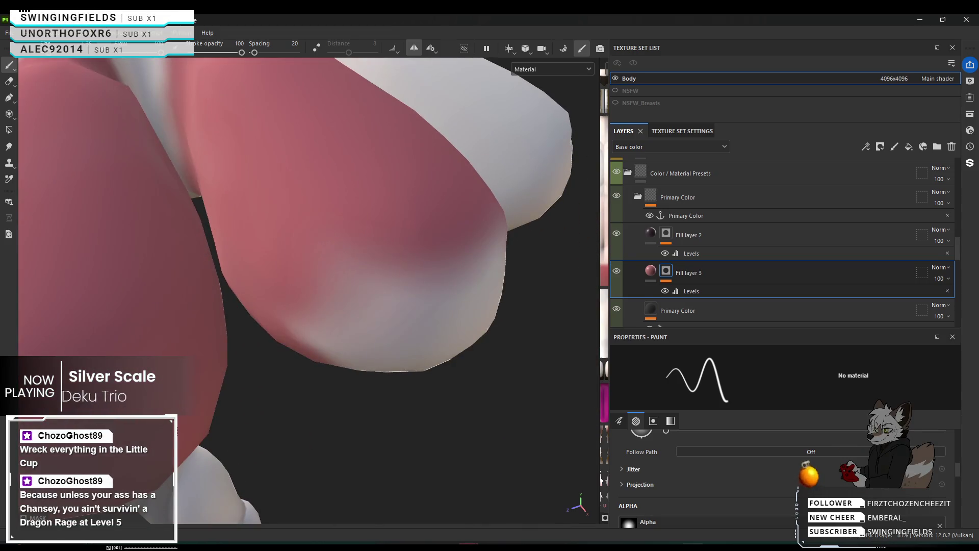
left_click_drag(405, 245, 382, 201, "alt")
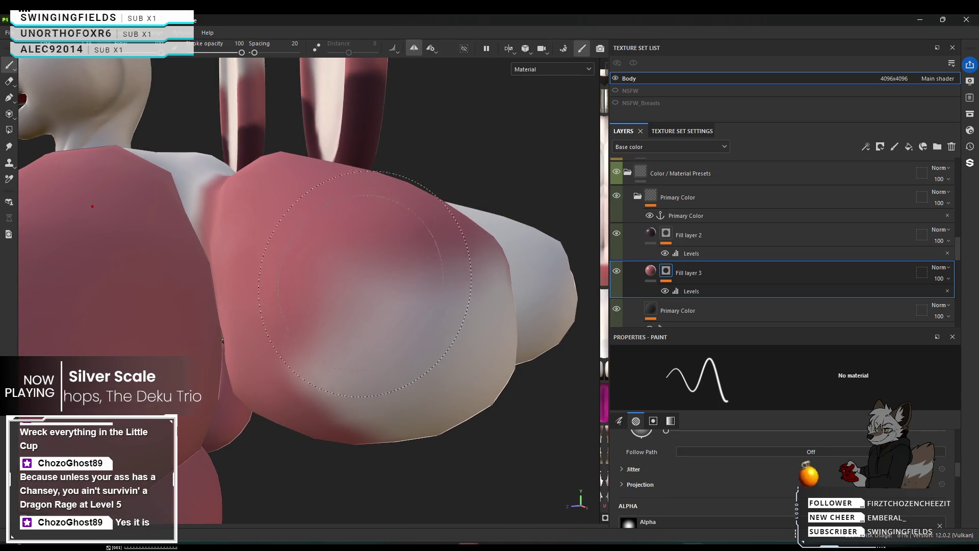
left_click(356, 337)
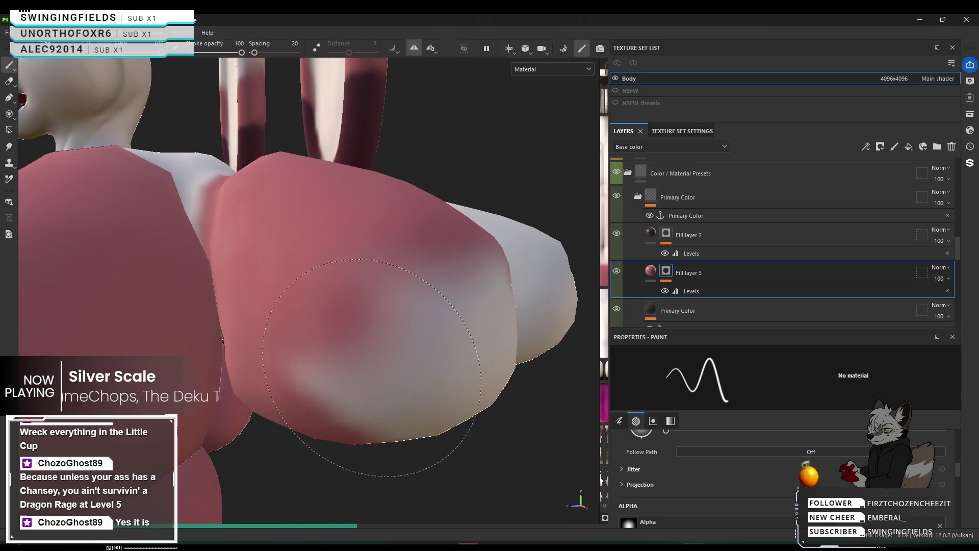
left_click(360, 361)
left_click(360, 368)
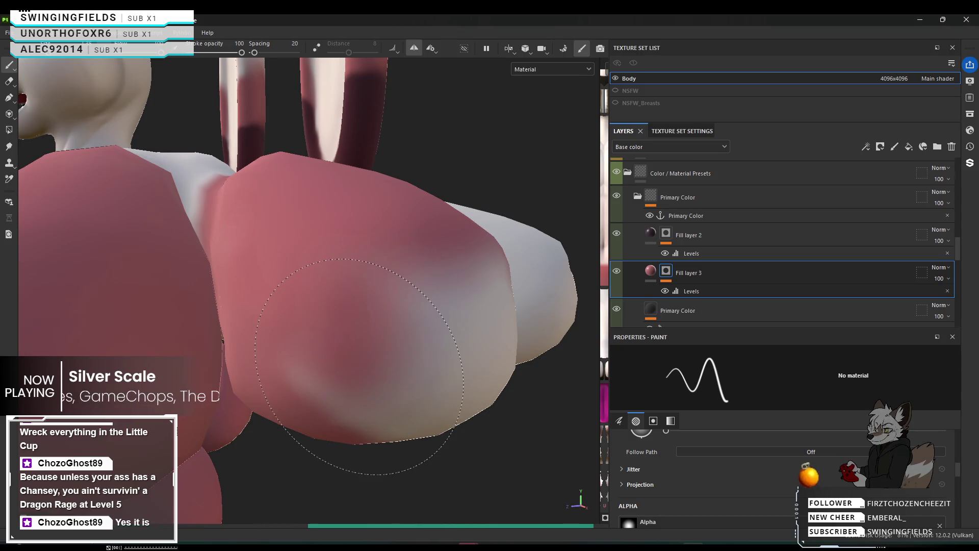
Step: Deepen the pink on the lower chest and fill the remaining pale lower-left spot
left_click(392, 364)
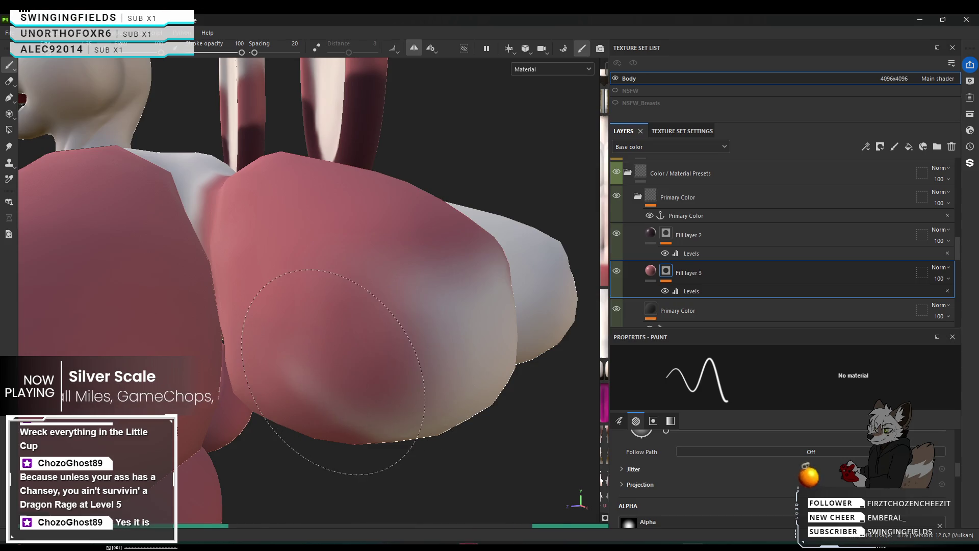
left_click(360, 370)
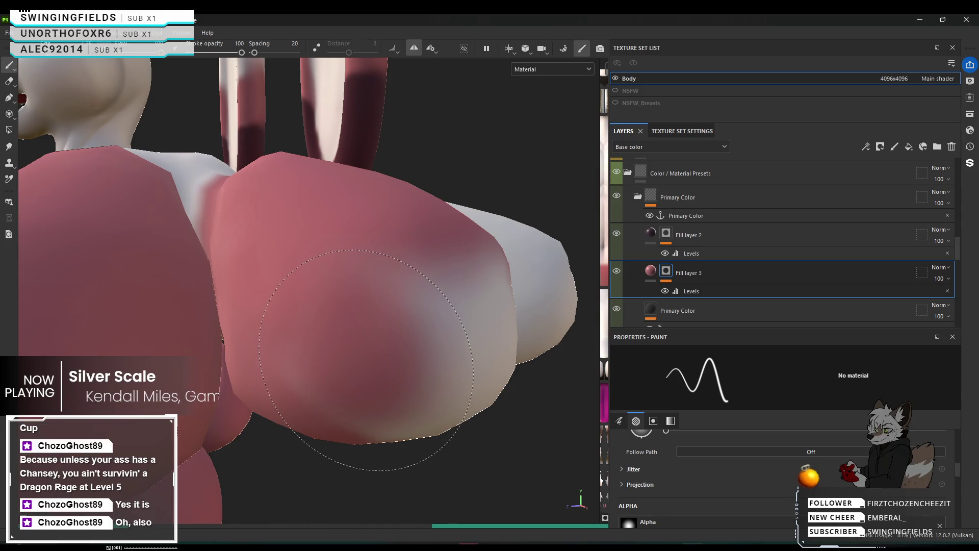
left_click(367, 360)
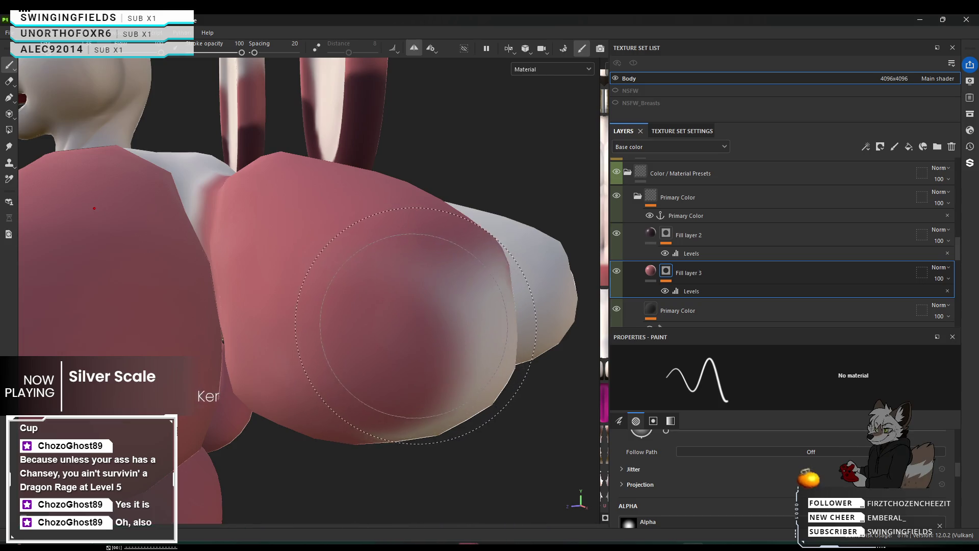
mouse_move(405, 346)
left_mouse_down("alt")
mouse_move(460, 339)
mouse_move(337, 247)
left_mouse_up("alt")
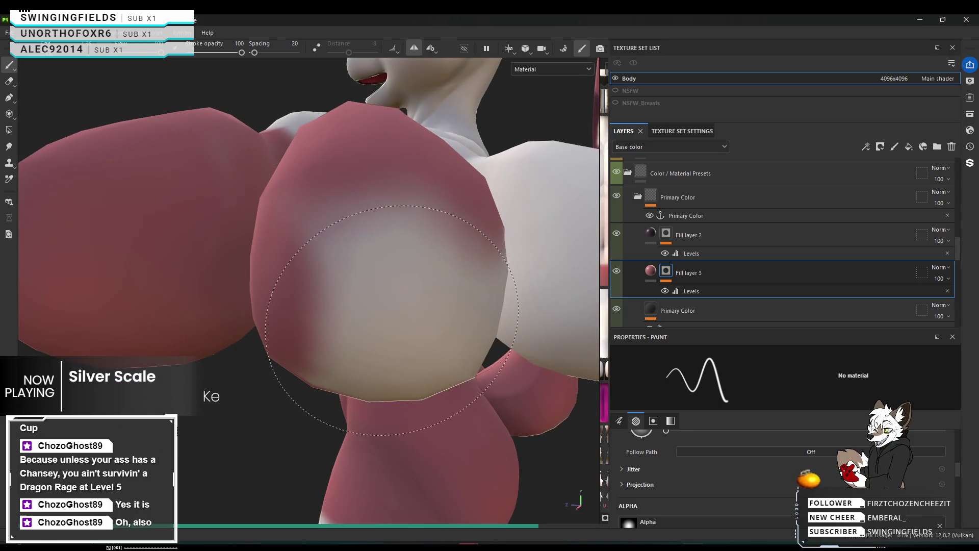
Step: Paint pink over the pale patch at the centre of the rounded chest
left_click_drag(369, 321, 375, 300)
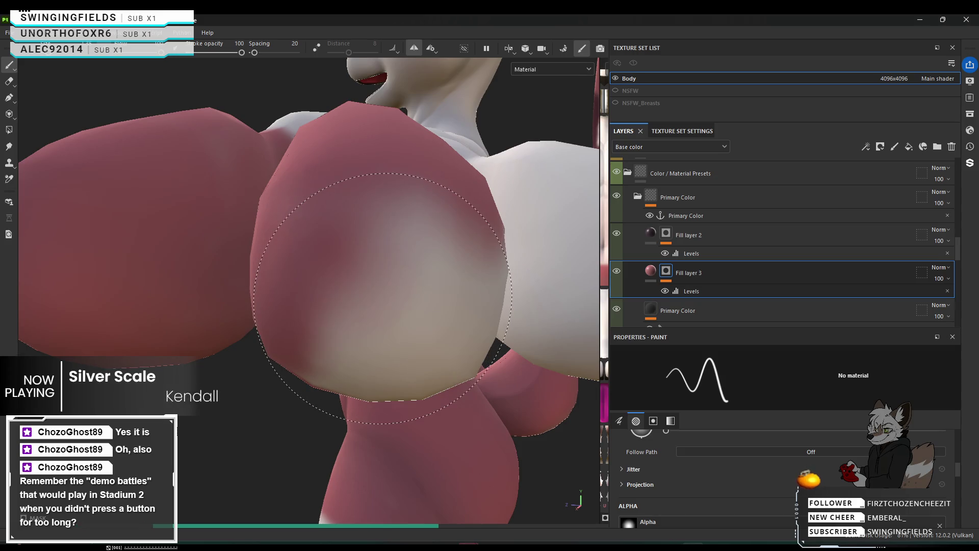
left_click(375, 300)
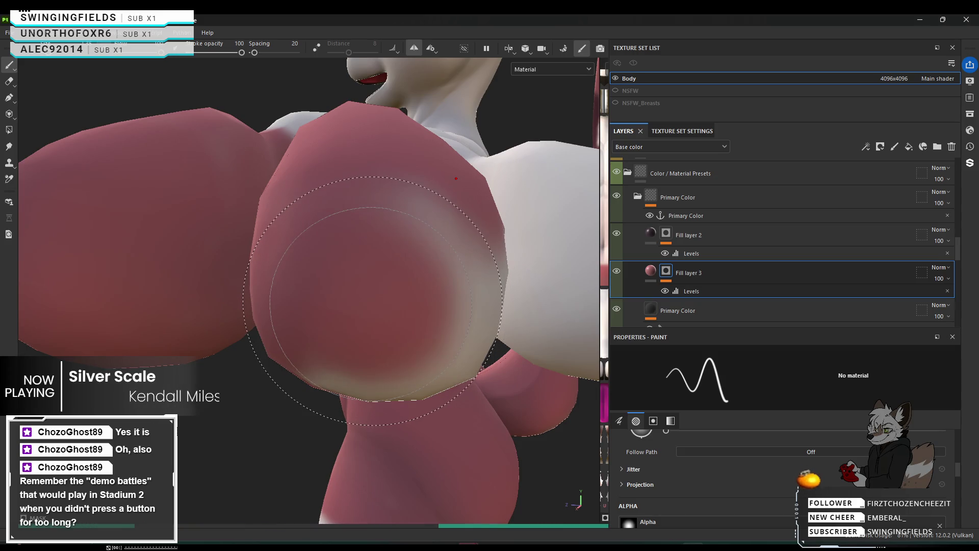
middle_click_drag(373, 300, 319, 310, "alt")
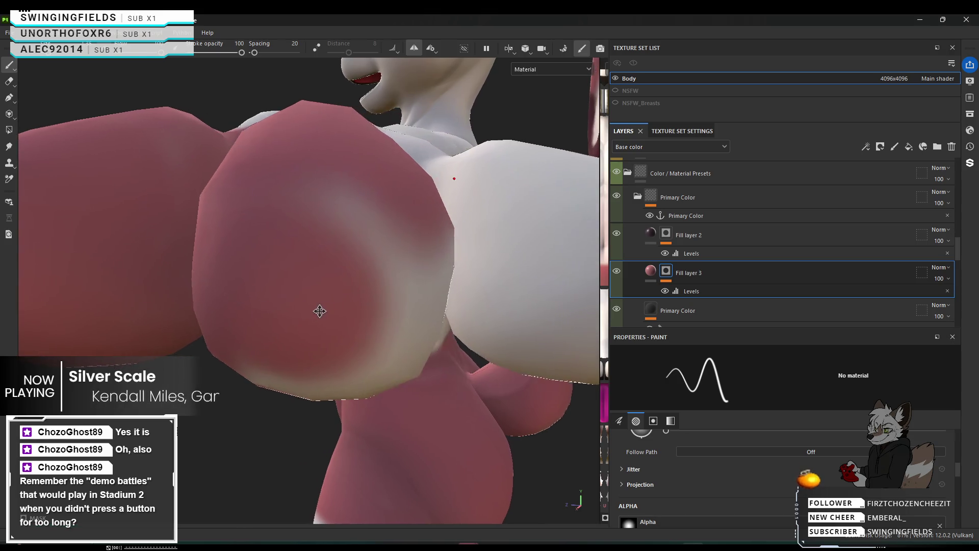
left_click_drag(321, 311, 300, 304, "alt")
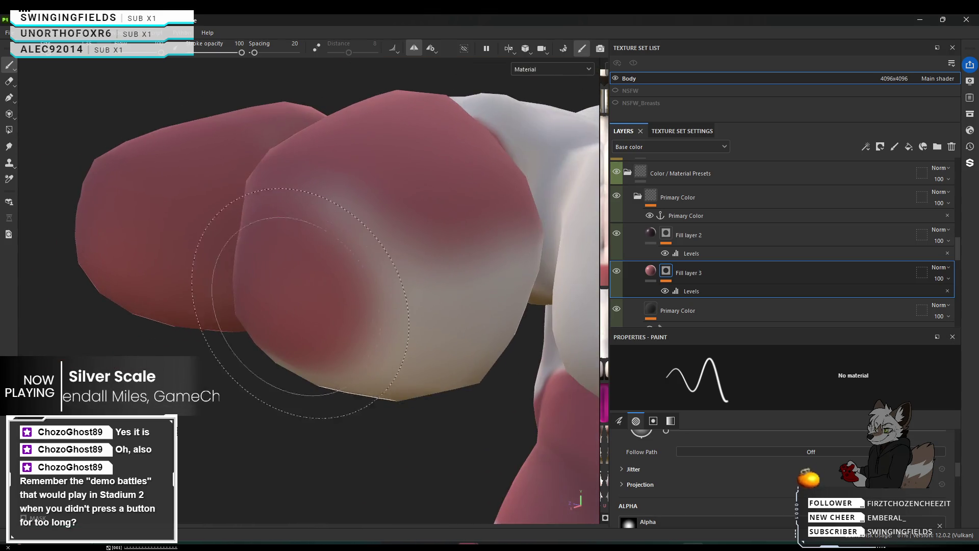
Step: Orbit and zoom around the chest to inspect the painted underside
left_click_drag(416, 308, 287, 332, "alt")
right_click_drag(286, 332, 339, 330, "alt")
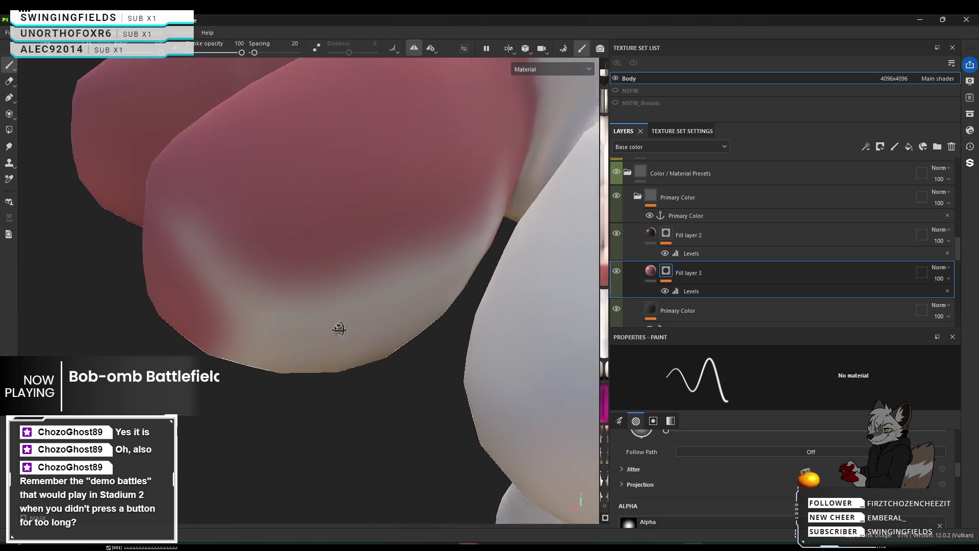
left_click_drag(339, 329, 350, 302, "alt")
mouse_move(407, 239)
left_mouse_down("alt")
mouse_move(158, 321)
mouse_move(199, 301)
left_mouse_up("alt")
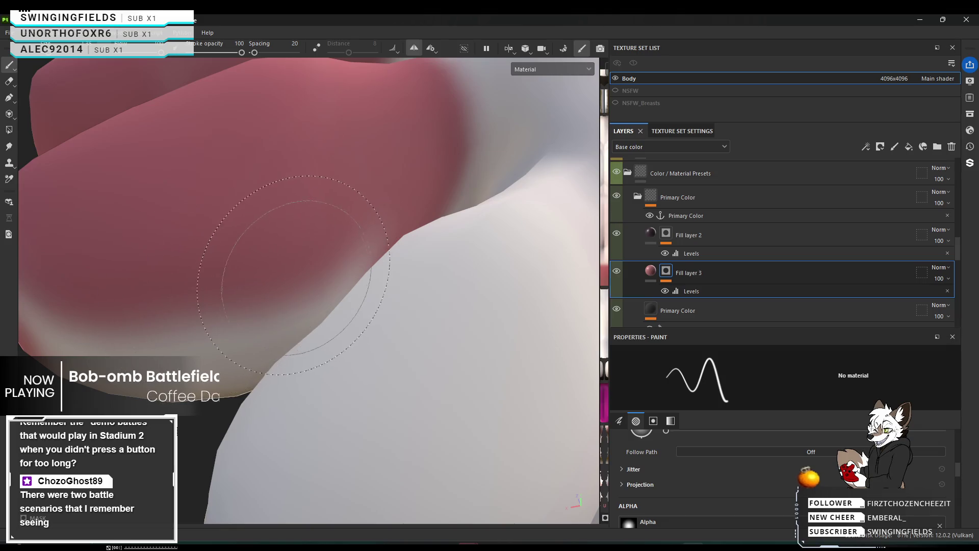
mouse_move(201, 301)
left_mouse_down("alt")
mouse_move(260, 307)
mouse_move(364, 260)
left_mouse_up("alt")
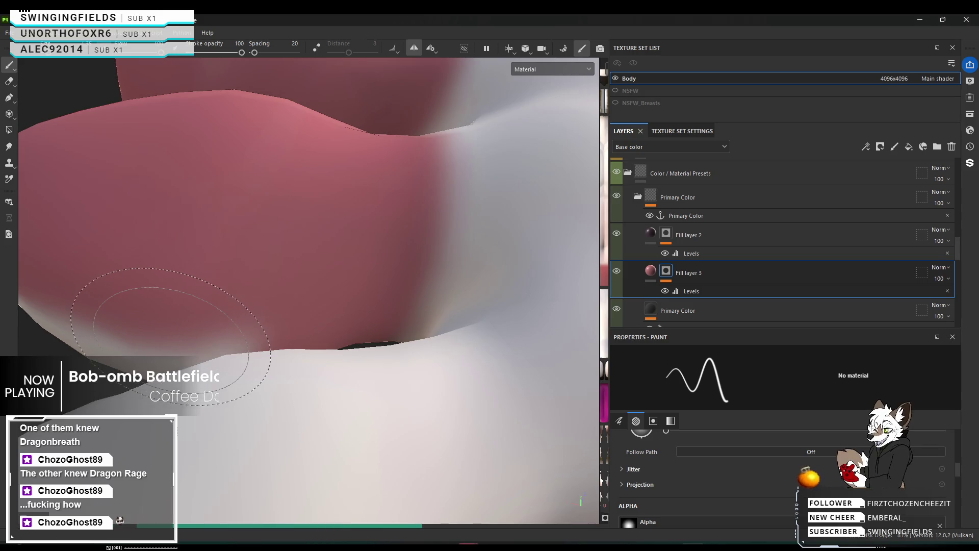
middle_click_drag(243, 353, 260, 348)
mouse_move(260, 348)
left_mouse_down("alt")
mouse_move(374, 342)
mouse_move(337, 339)
mouse_move(469, 291)
mouse_move(312, 324)
left_mouse_up("alt")
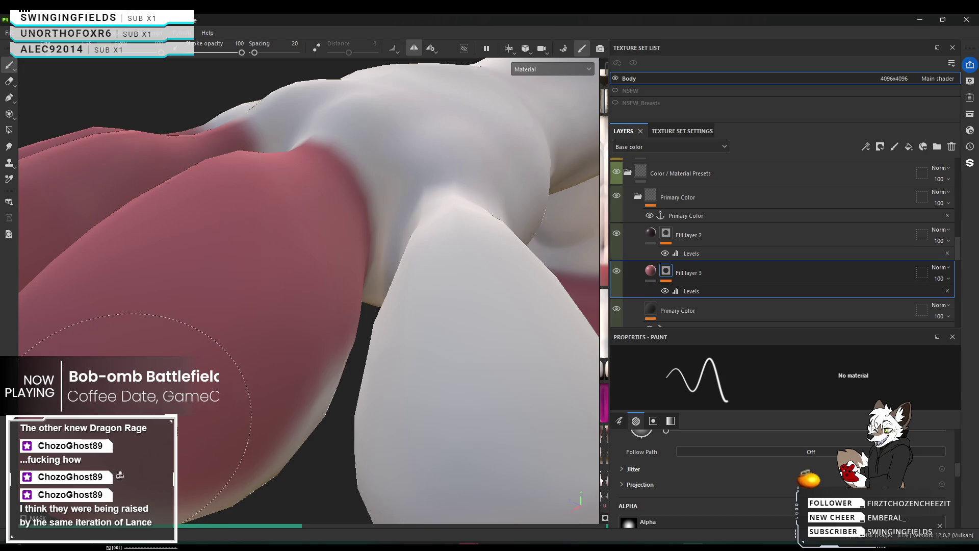
left_click_drag(207, 394, 339, 312, "alt")
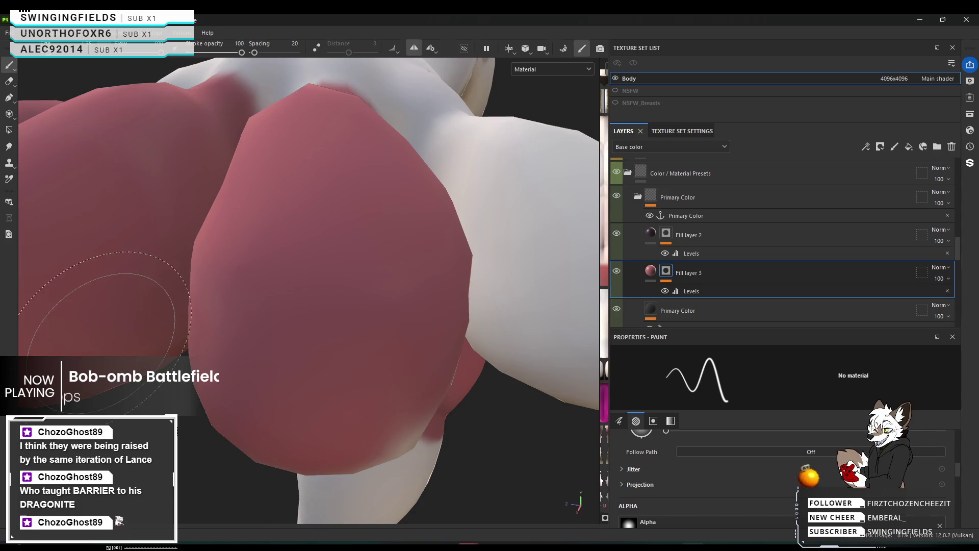
mouse_move(316, 334)
left_mouse_down("alt")
mouse_move(270, 280)
mouse_move(319, 347)
left_mouse_up("alt")
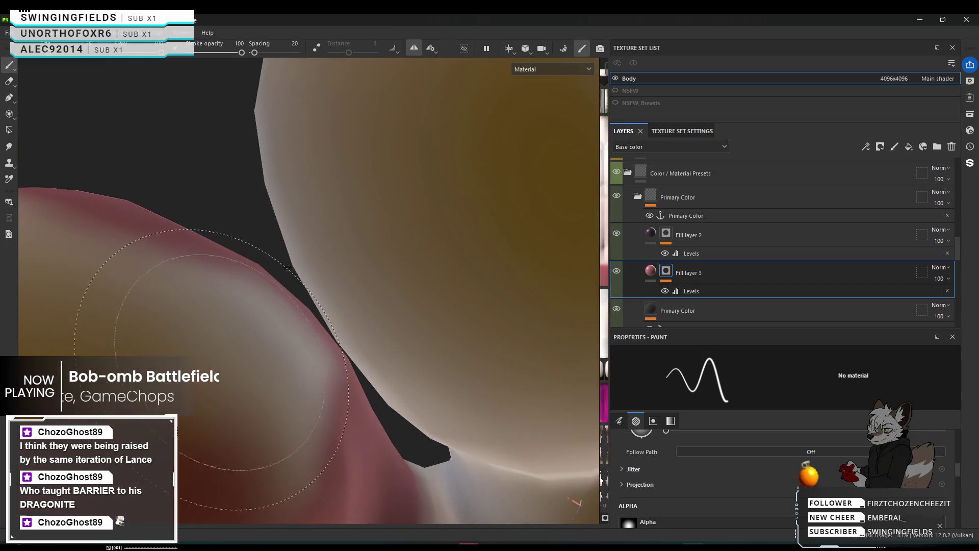
Step: Darken the pale areas on the red digit so its pink-red reads evenly
mouse_move(319, 347)
left_mouse_down("alt")
mouse_move(233, 322)
mouse_move(262, 350)
left_mouse_up("alt")
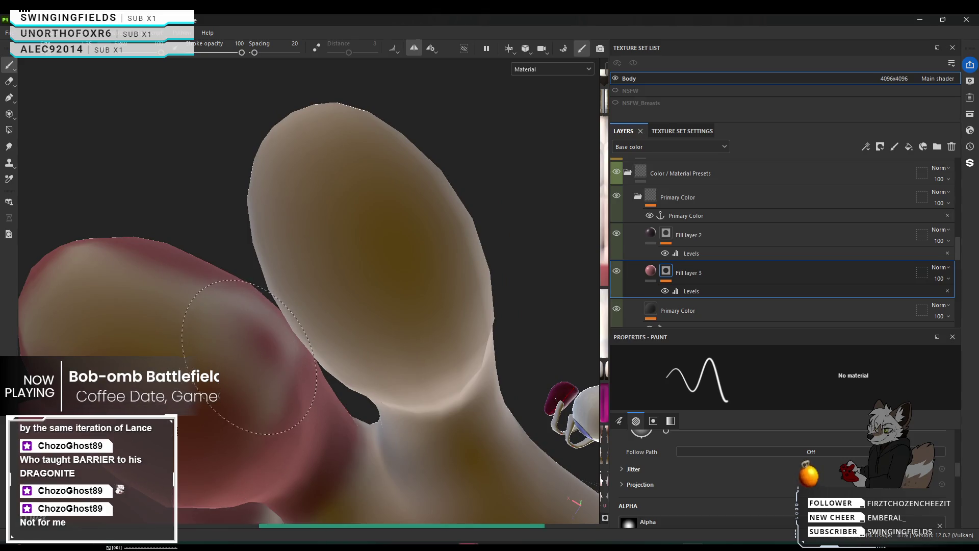
left_click_drag(250, 356, 219, 329)
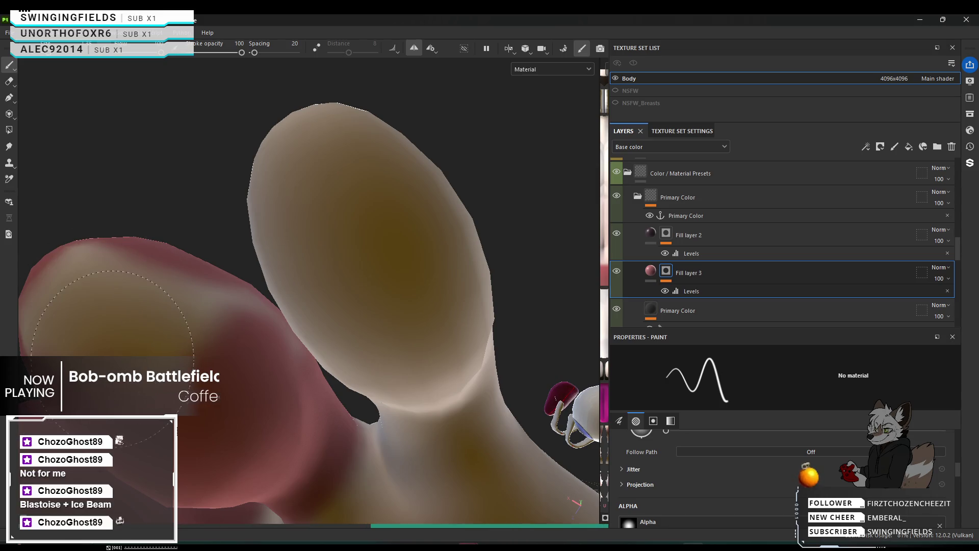
mouse_move(113, 352)
left_mouse_down()
mouse_move(103, 314)
mouse_move(88, 320)
mouse_move(132, 324)
left_mouse_up()
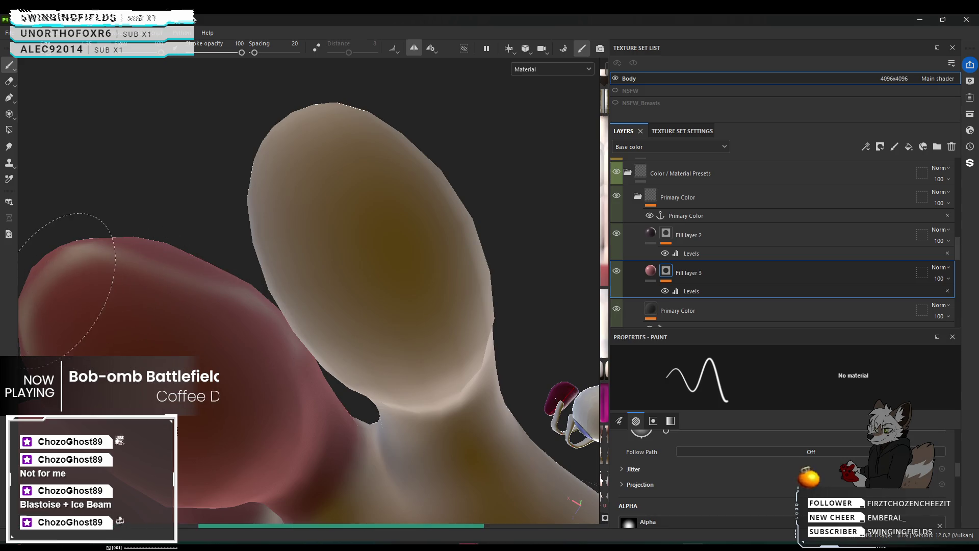
left_click_drag(67, 277, 113, 279)
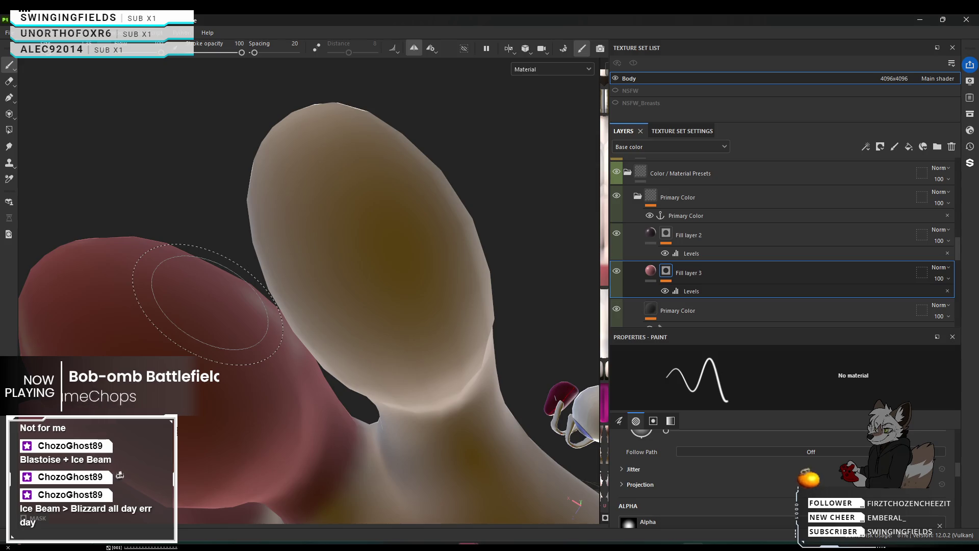
mouse_move(208, 302)
left_mouse_down("alt")
mouse_move(225, 349)
mouse_move(82, 329)
mouse_move(298, 345)
left_mouse_up("alt")
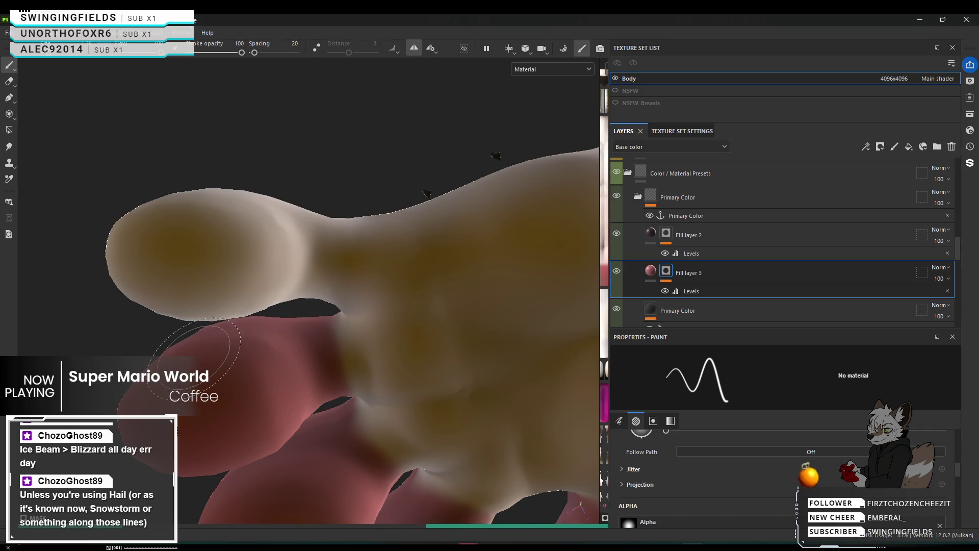
mouse_move(213, 438)
left_mouse_down("alt")
mouse_move(530, 509)
mouse_move(513, 501)
left_mouse_up("alt")
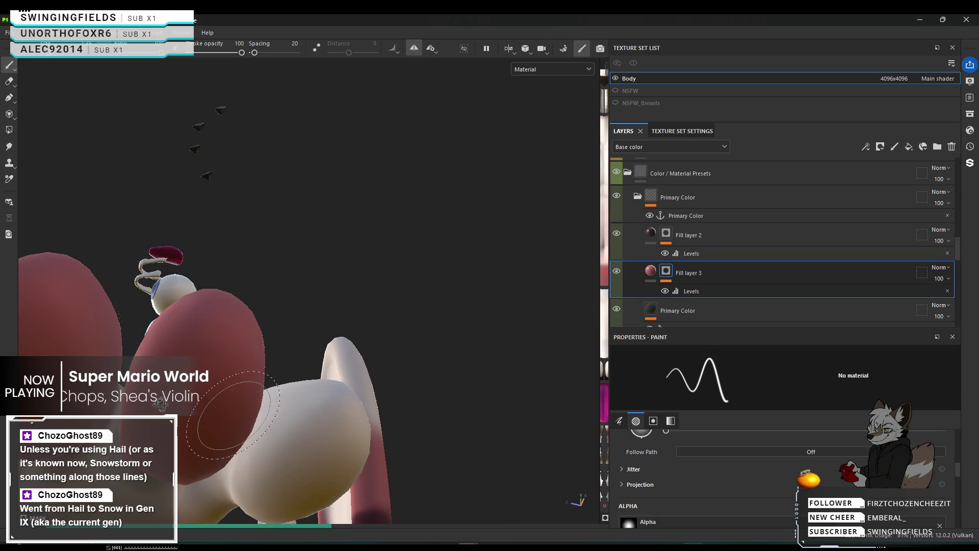
Step: Paint a pink ring around the base where the pale digit meets the body
left_click_drag(237, 424, 106, 405, "alt")
scroll(306, 291, "up", 5)
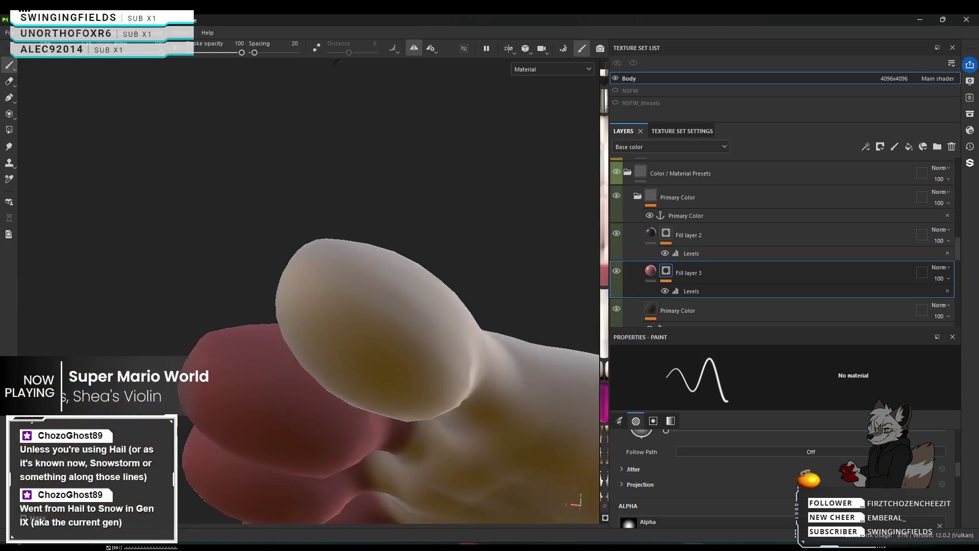
left_click_drag(306, 79, 306, 327, "alt")
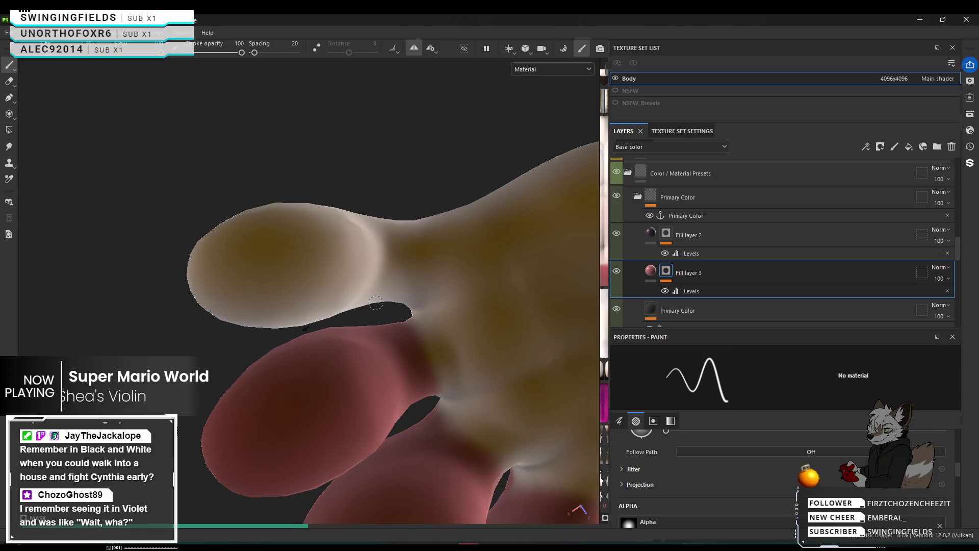
left_click(376, 228)
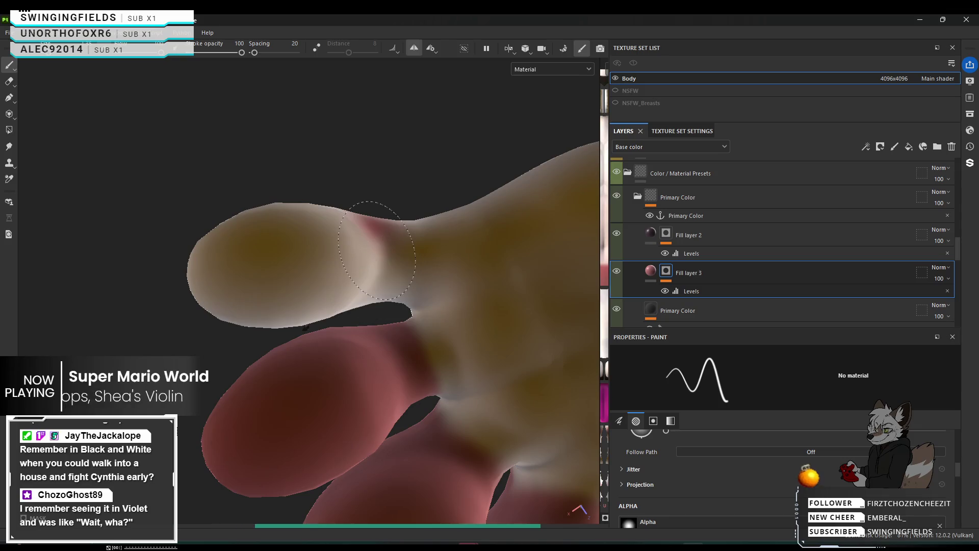
left_click_drag(379, 223, 378, 218)
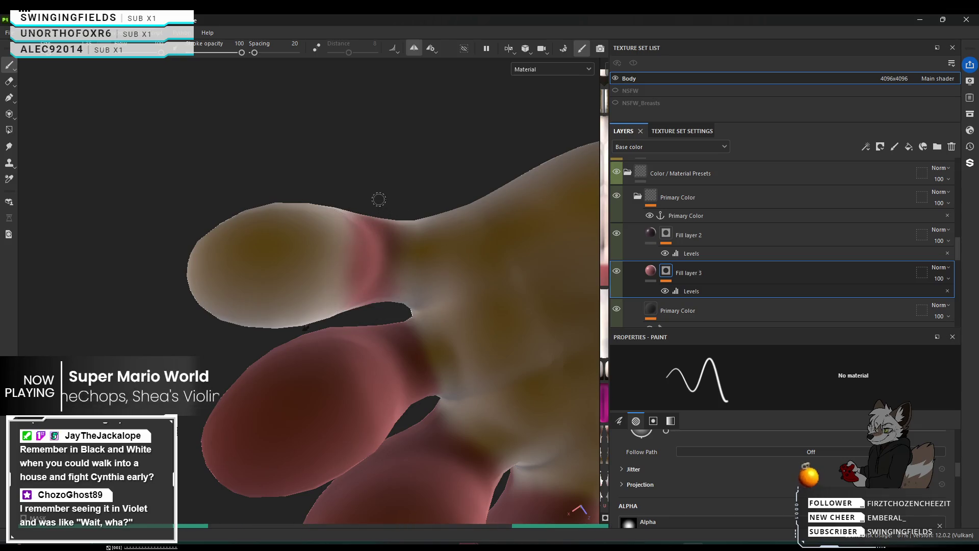
left_click(371, 212)
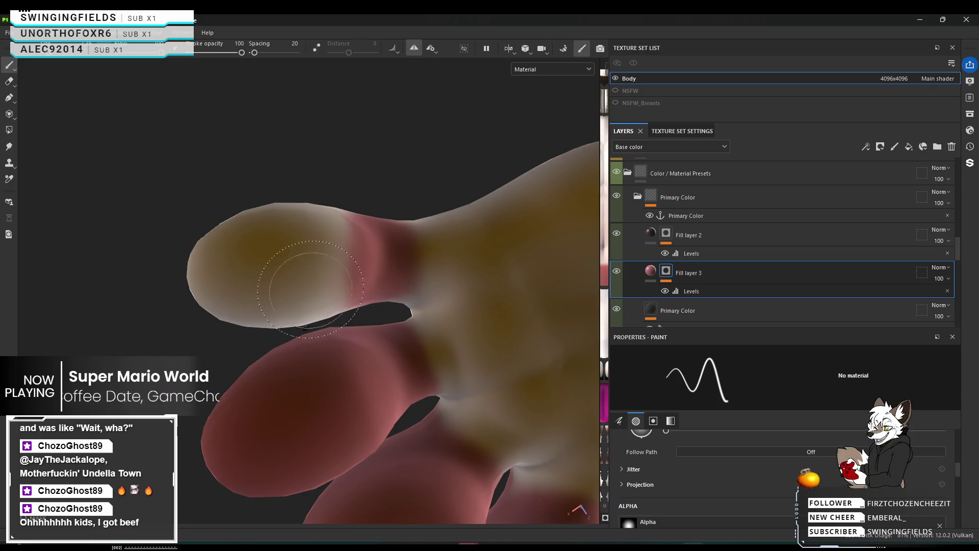
mouse_move(197, 267)
left_mouse_down("alt")
mouse_move(513, 322)
mouse_move(357, 466)
left_mouse_up("alt")
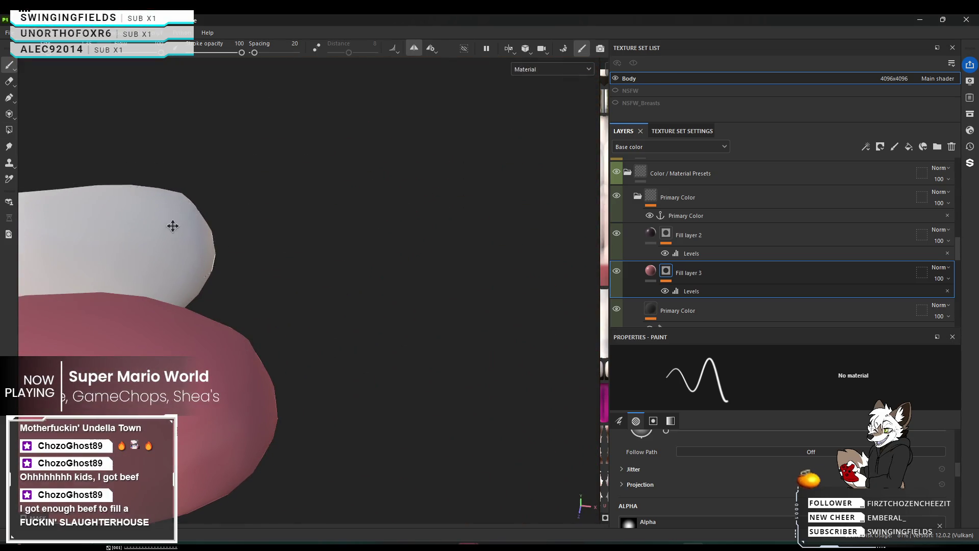
Step: Paint pink over the grey area beside the finger and join the spots into a band
mouse_move(173, 225)
left_mouse_down("alt")
mouse_move(363, 311)
mouse_move(354, 303)
left_mouse_up("alt")
left_click_drag(311, 373, 317, 412)
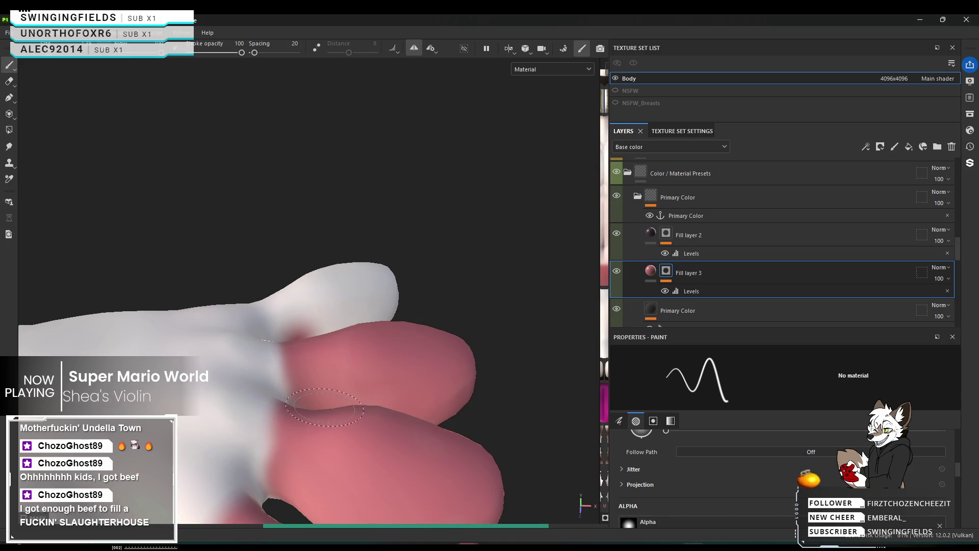
left_click_drag(364, 339, 687, 251, "alt")
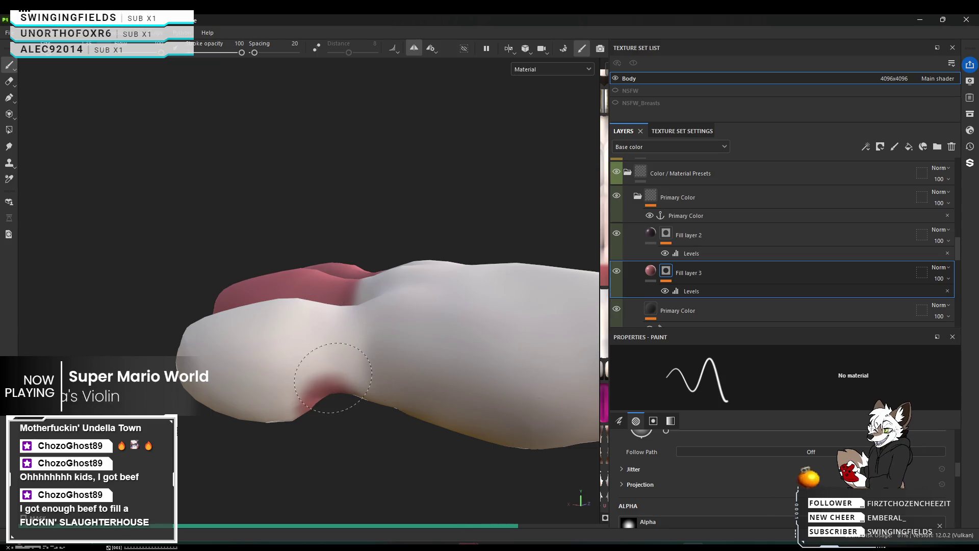
left_click(330, 378)
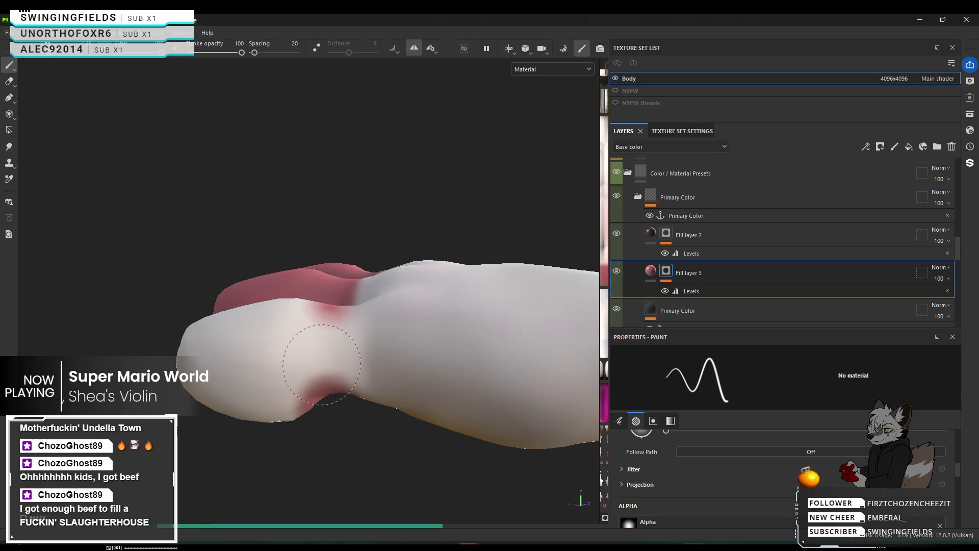
left_click_drag(322, 363, 309, 318)
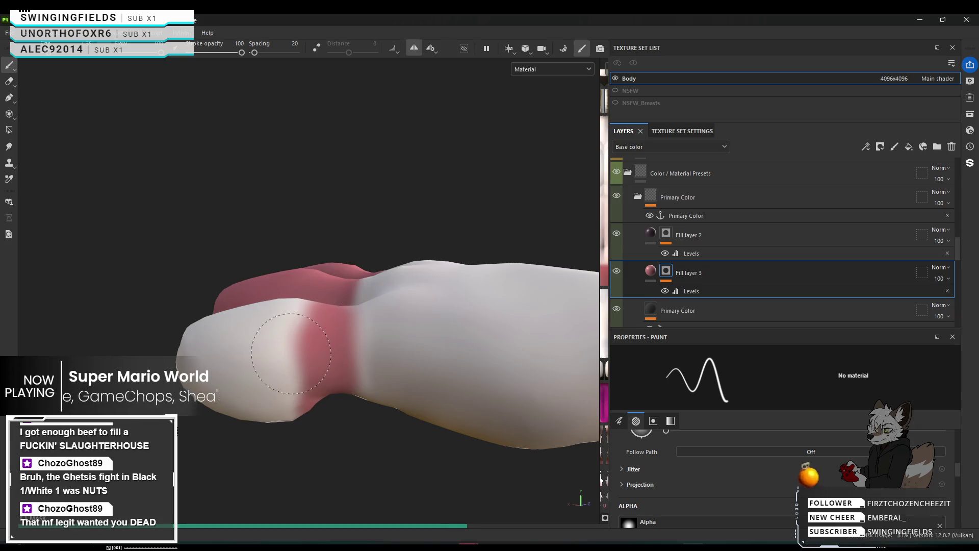
Step: Spread the pink down the digit until its white tip turns pink
mouse_move(283, 344)
left_mouse_down()
mouse_move(291, 318)
mouse_move(264, 398)
left_mouse_up()
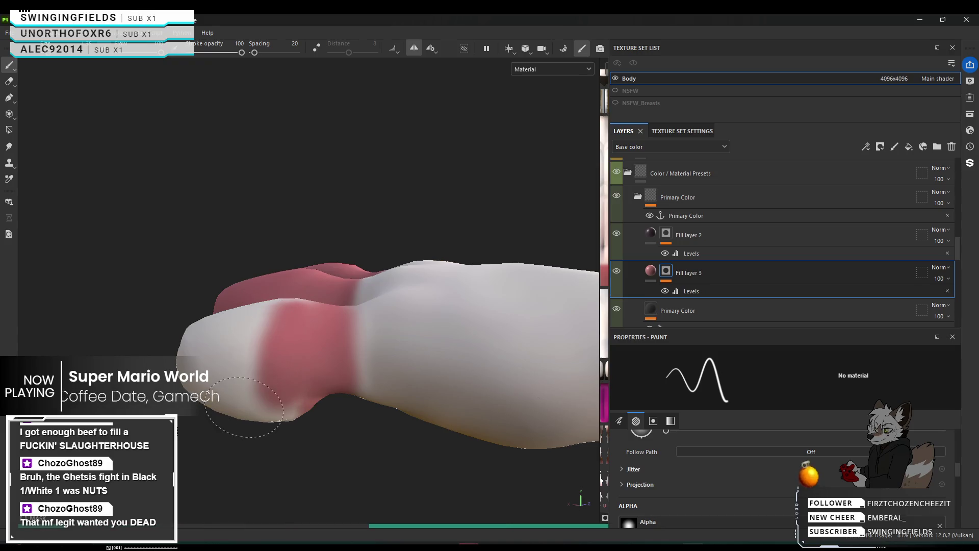
mouse_move(257, 327)
left_mouse_down()
mouse_move(222, 383)
mouse_move(206, 321)
left_mouse_up()
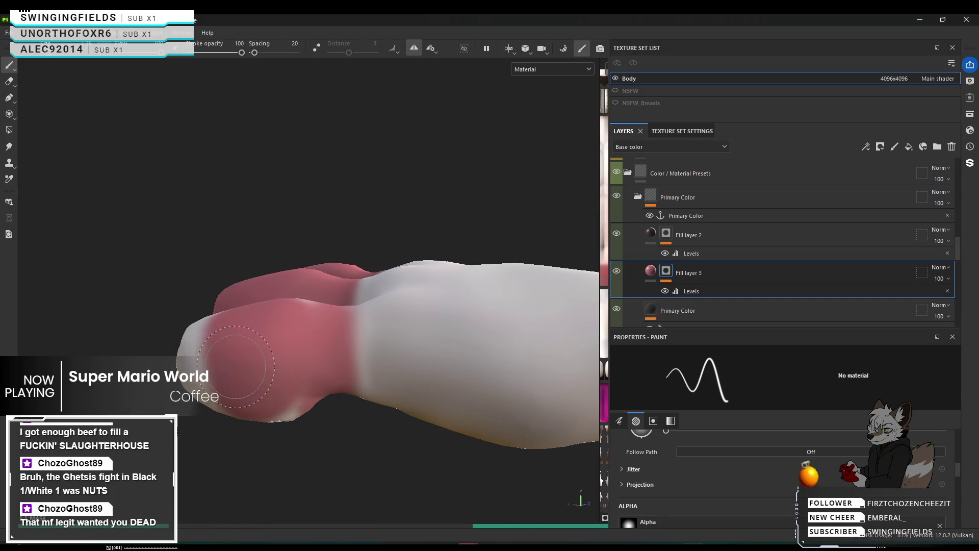
left_click_drag(236, 368, 211, 344)
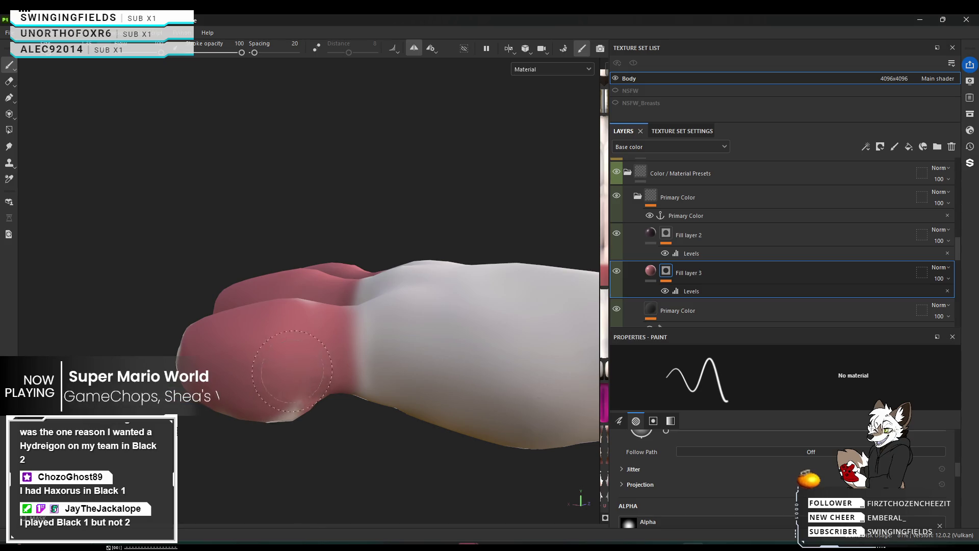
left_click_drag(327, 321, 727, 414, "alt")
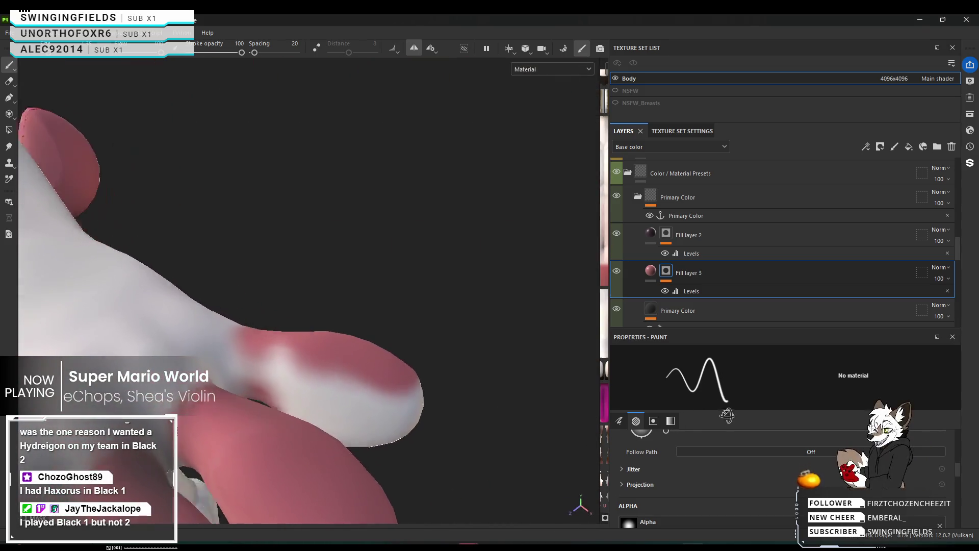
Step: Undo twice with Ctrl+Z while viewing the hand's underside, leaving the finger pink
left_click_drag(332, 375, 306, 342, "alt")
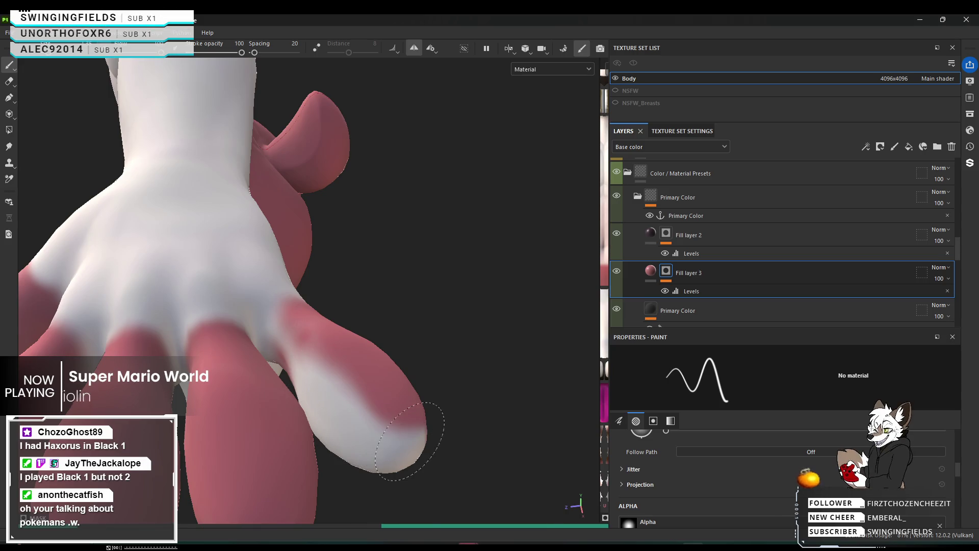
key("ctrl+z")
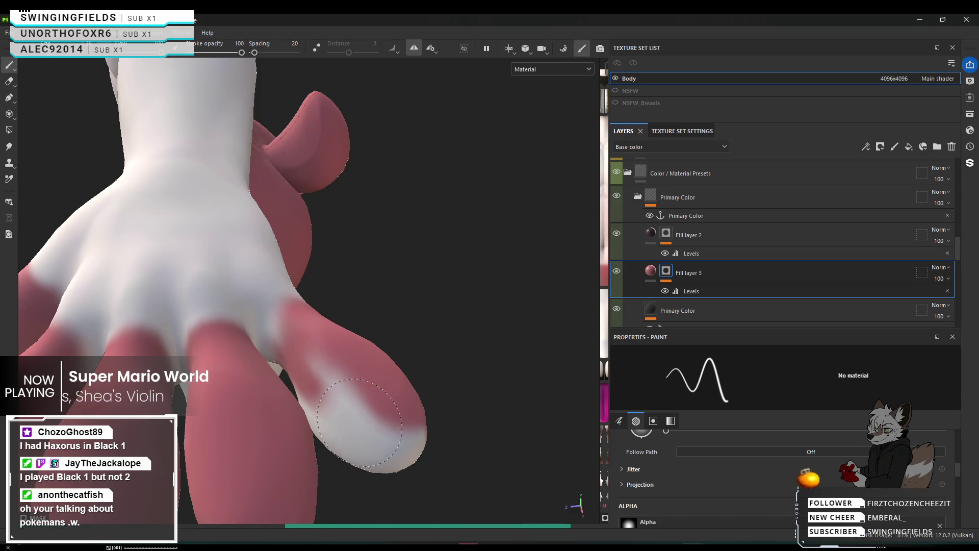
key("ctrl+z")
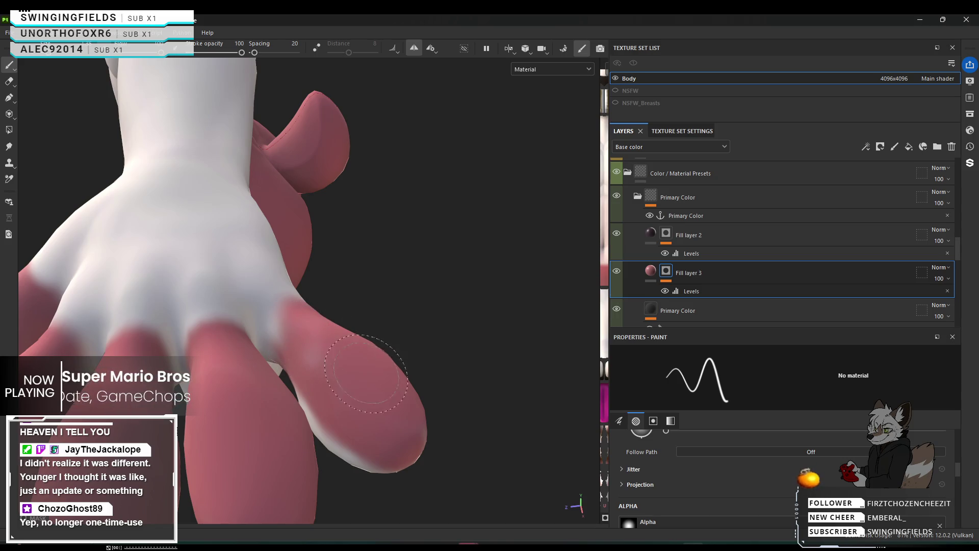
left_click_drag(366, 374, 381, 371, "alt")
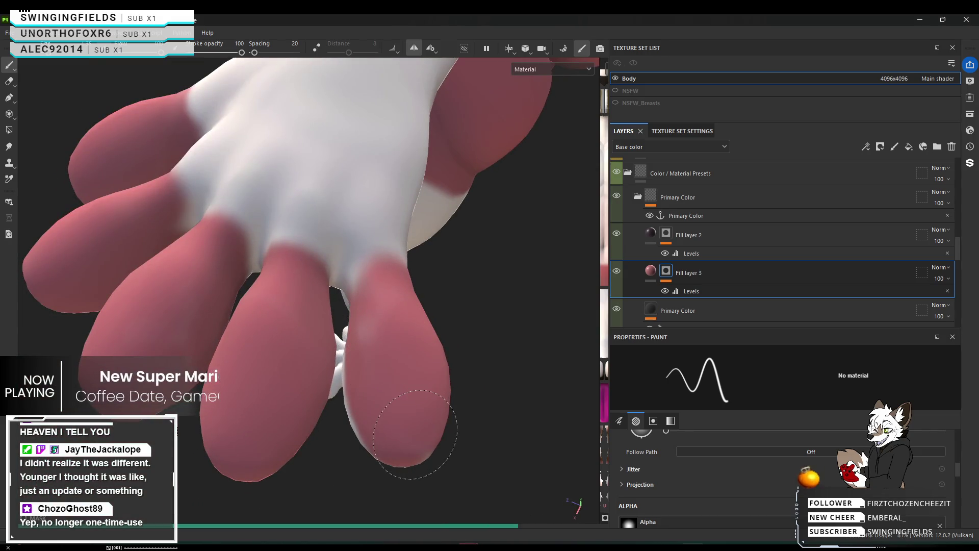
Step: Paint pink over the light patch on the lower fingertip
mouse_move(406, 431)
left_mouse_down("alt")
mouse_move(492, 324)
mouse_move(438, 266)
mouse_move(542, 234)
mouse_move(530, 269)
left_mouse_up("alt")
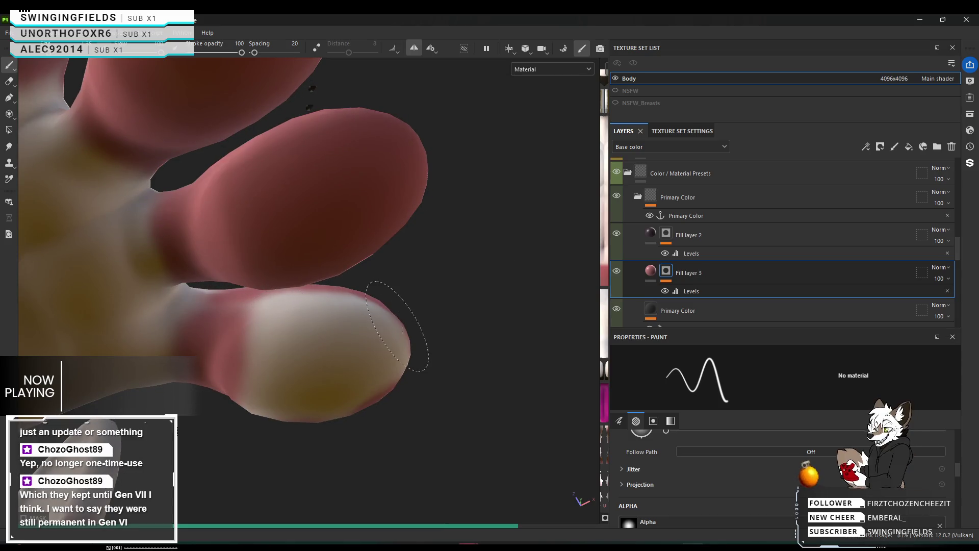
mouse_move(381, 367)
left_mouse_down()
mouse_move(329, 306)
mouse_move(279, 314)
mouse_move(344, 302)
left_mouse_up()
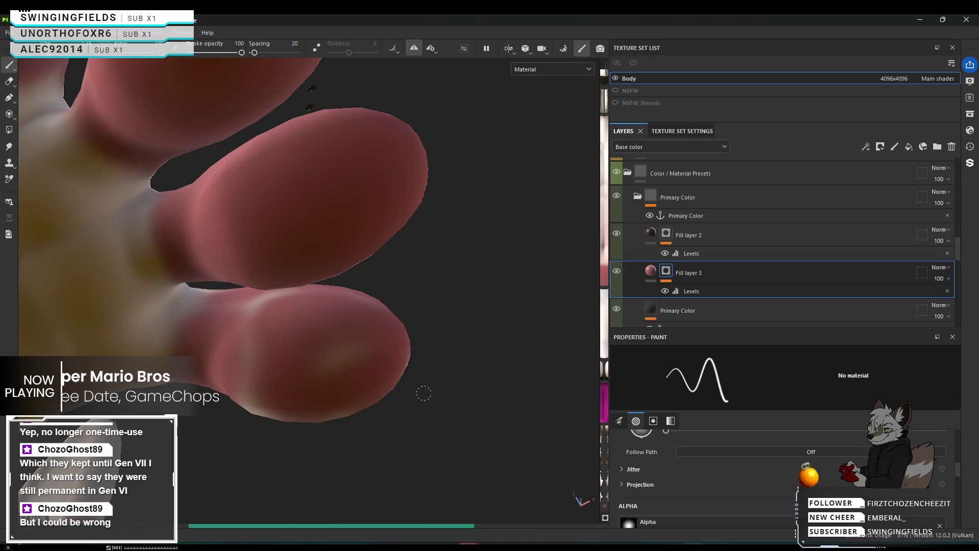
right_click_drag(364, 354, 409, 354, "ctrl")
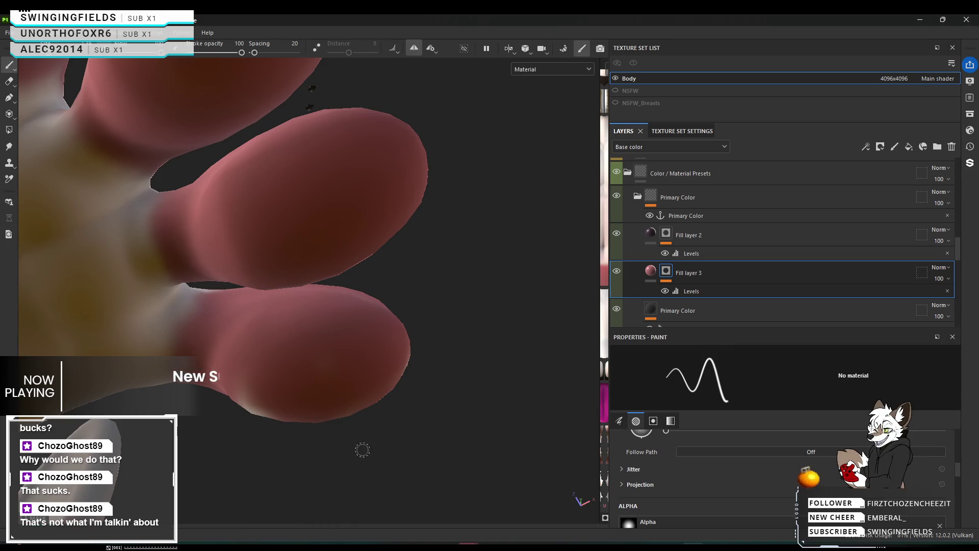
mouse_move(306, 379)
left_mouse_down("alt")
mouse_move(367, 321)
mouse_move(373, 268)
left_mouse_up("alt")
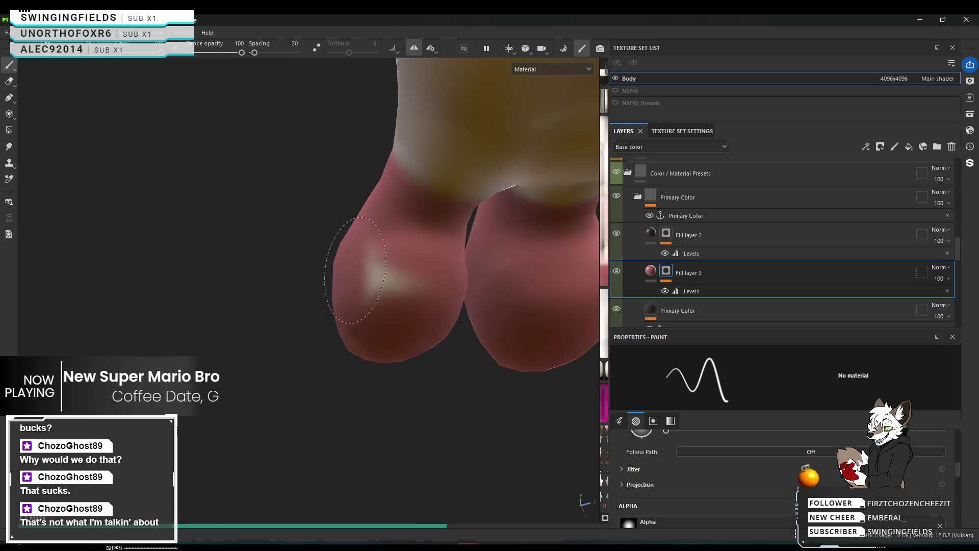
Step: Paint pink over the pale spot on the side of the digit
left_click_drag(352, 286, 382, 295)
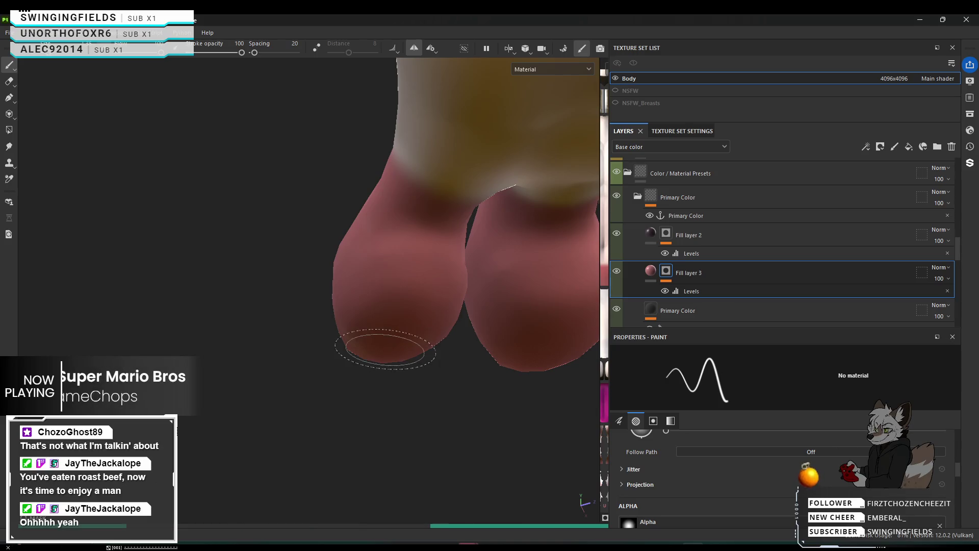
mouse_move(385, 349)
left_mouse_down("alt")
mouse_move(679, 511)
mouse_move(363, 244)
left_mouse_up("alt")
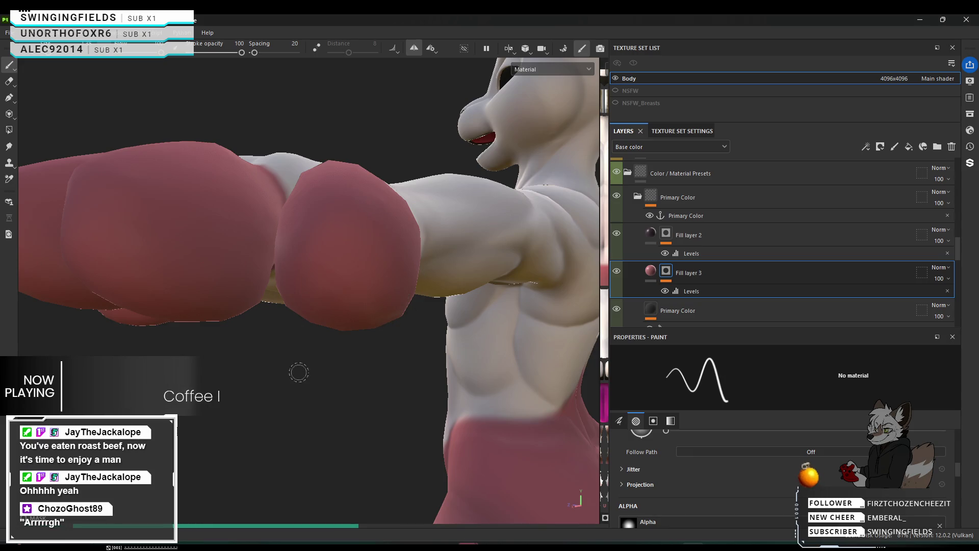
left_click_drag(345, 306, 460, 311, "alt")
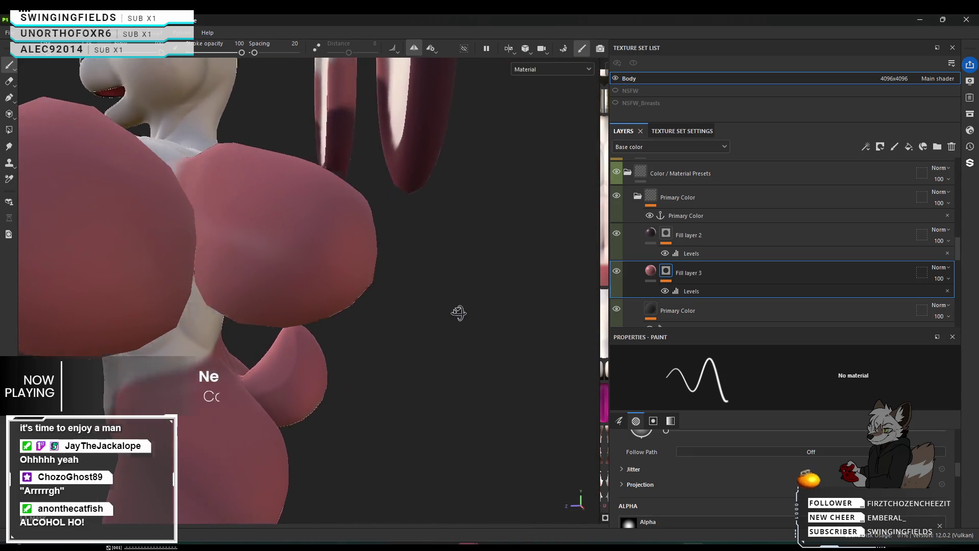
scroll(339, 295, "up", 3)
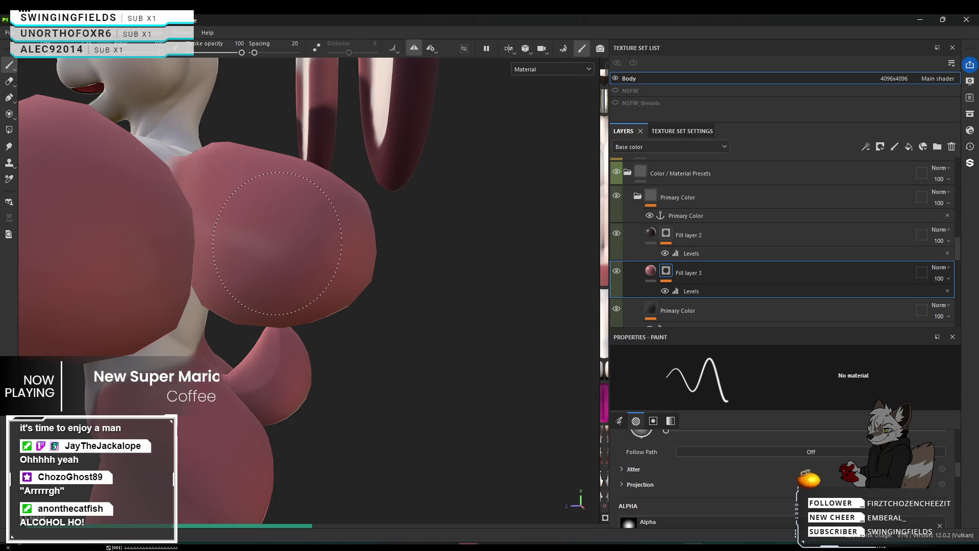
right_click_drag(303, 275, 253, 276, "ctrl")
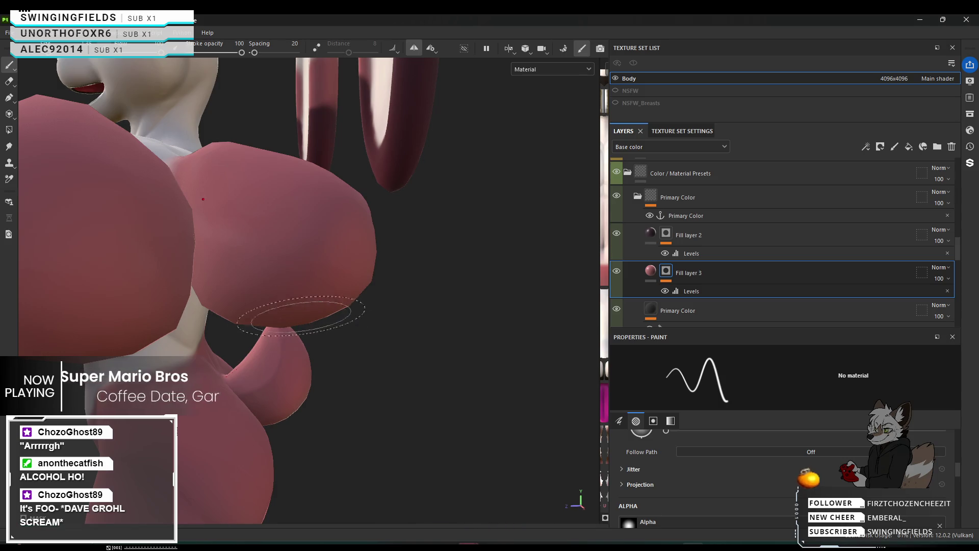
mouse_move(317, 296)
left_mouse_down("alt")
mouse_move(395, 297)
mouse_move(247, 284)
mouse_move(414, 321)
mouse_move(329, 297)
left_mouse_up("alt")
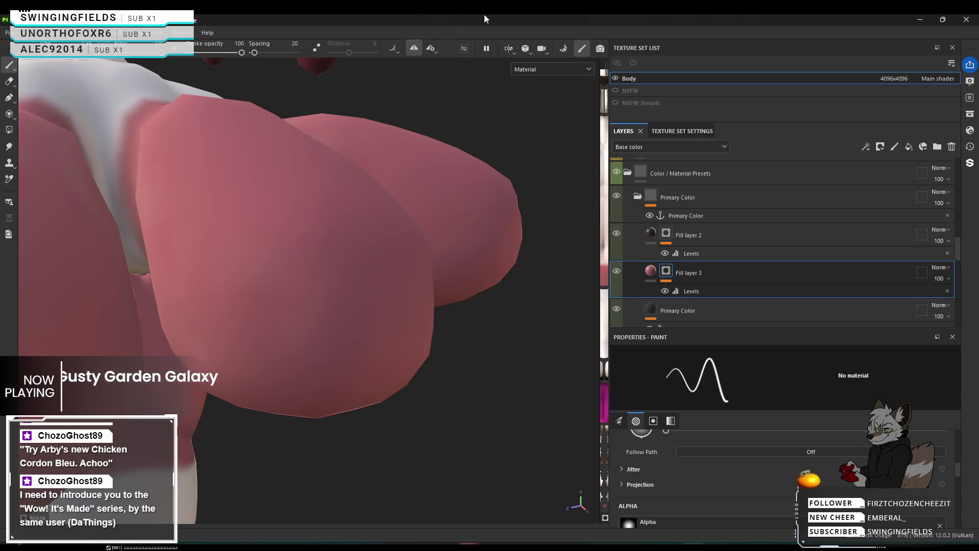
right_click_drag(212, 395, 412, 272, "alt")
left_click_drag(412, 273, 436, 307, "alt")
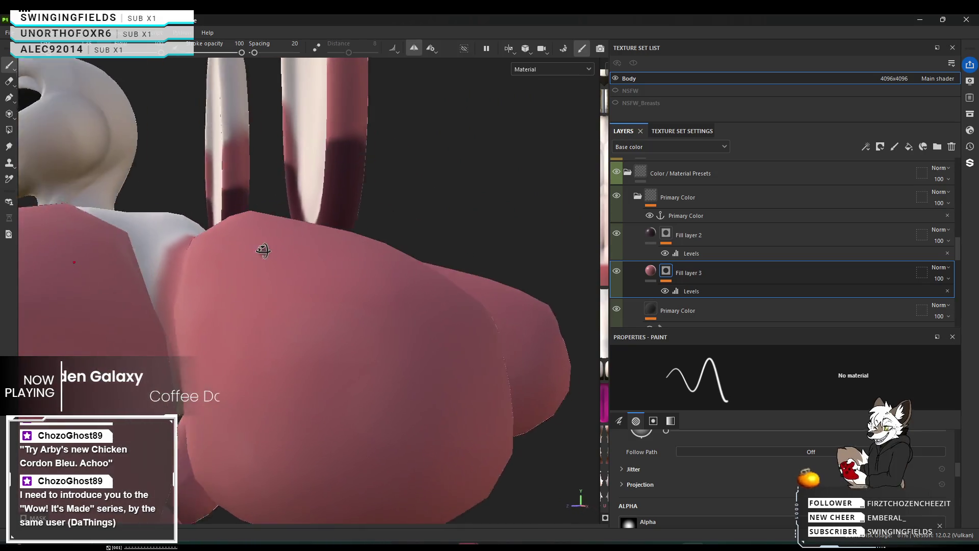
left_click_drag(437, 306, 345, 152, "alt")
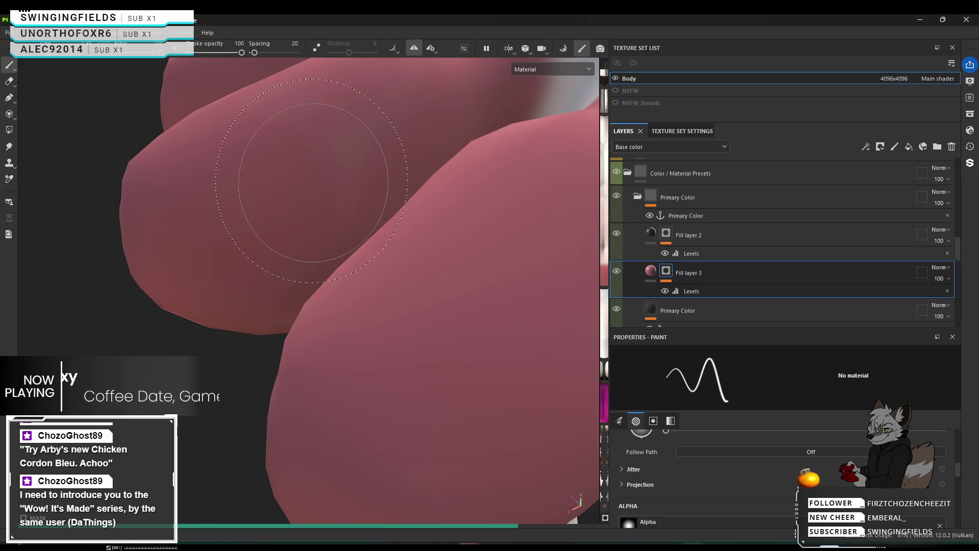
mouse_move(153, 306)
left_mouse_down("alt")
mouse_move(274, 275)
mouse_move(280, 202)
left_mouse_up("alt")
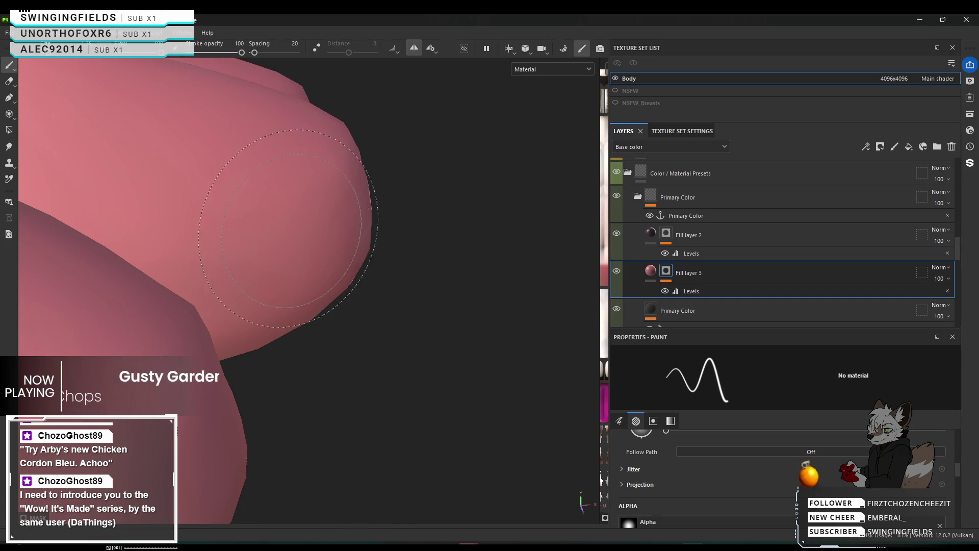
middle_click_drag(149, 230, 185, 203)
mouse_move(186, 203)
left_mouse_down("alt")
mouse_move(241, 260)
mouse_move(252, 207)
left_mouse_up("alt")
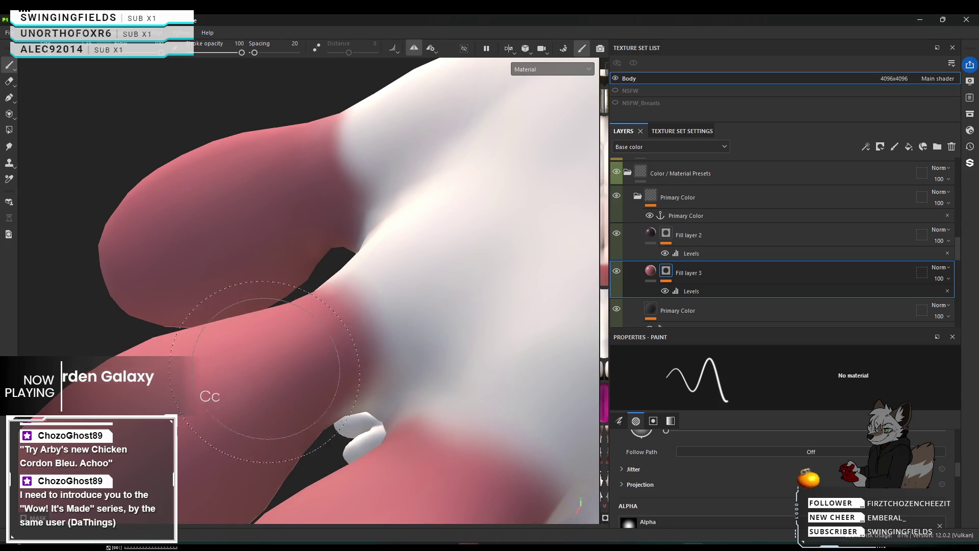
mouse_move(217, 396)
left_mouse_down("alt")
mouse_move(267, 349)
mouse_move(235, 294)
mouse_move(215, 360)
left_mouse_up("alt")
scroll(319, 408, "up", 2)
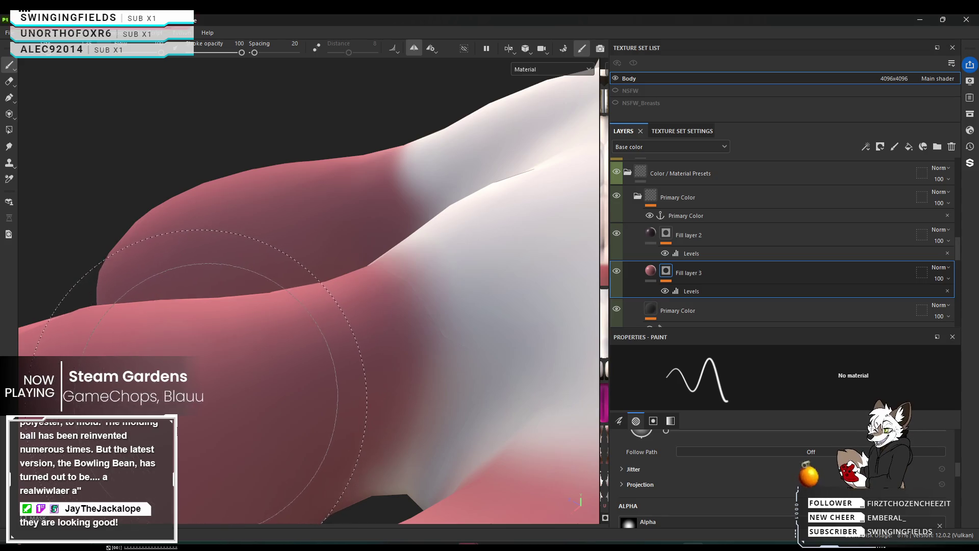
mouse_move(207, 390)
left_mouse_down("alt")
mouse_move(194, 406)
mouse_move(295, 415)
mouse_move(269, 353)
mouse_move(277, 415)
mouse_move(280, 406)
left_mouse_up("alt")
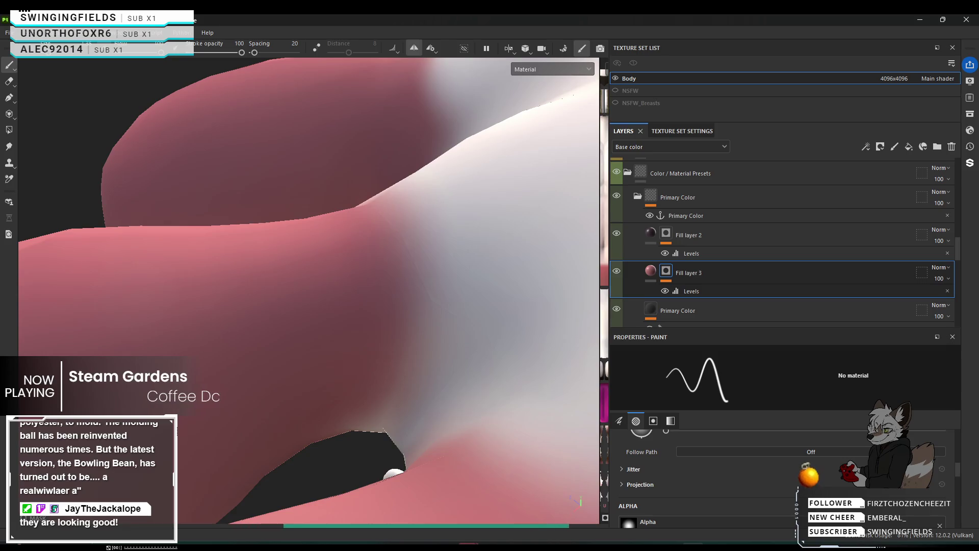
mouse_move(393, 474)
left_mouse_down("alt")
mouse_move(587, 417)
mouse_move(462, 296)
mouse_move(489, 193)
mouse_move(375, 176)
mouse_move(387, 411)
mouse_move(372, 378)
mouse_move(357, 218)
left_mouse_up("alt")
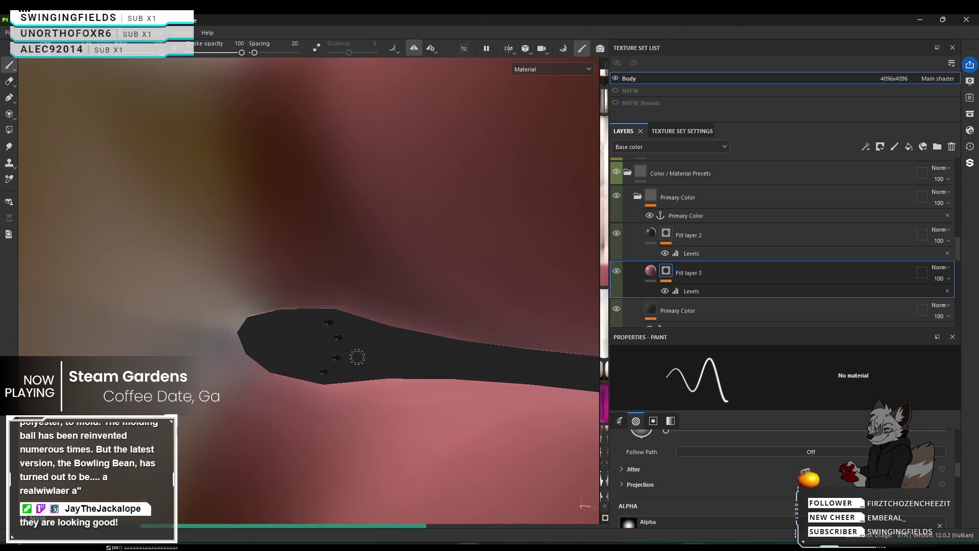
mouse_move(357, 357)
left_mouse_down("alt")
mouse_move(405, 306)
mouse_move(333, 405)
mouse_move(290, 333)
left_mouse_up("alt")
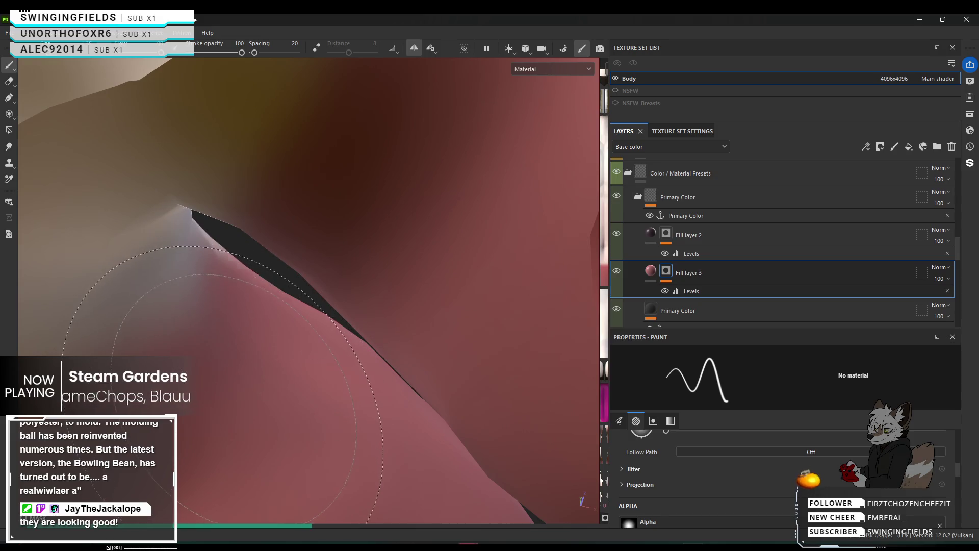
mouse_move(354, 417)
left_mouse_down("alt")
mouse_move(452, 291)
mouse_move(328, 296)
left_mouse_up("alt")
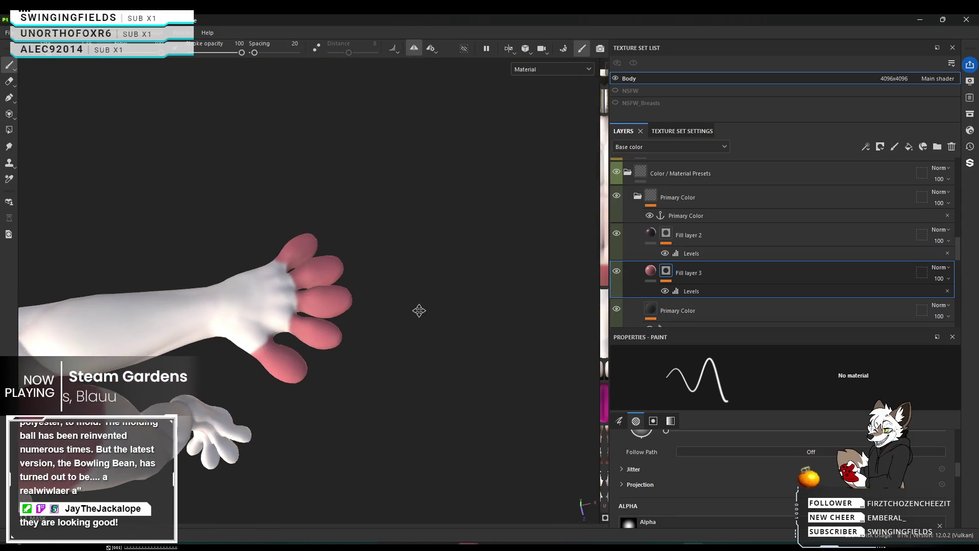
left_click_drag(328, 296, 385, 356, "alt")
scroll(249, 312, "up", 3)
scroll(249, 311, "up", 2)
scroll(252, 315, "up", 2)
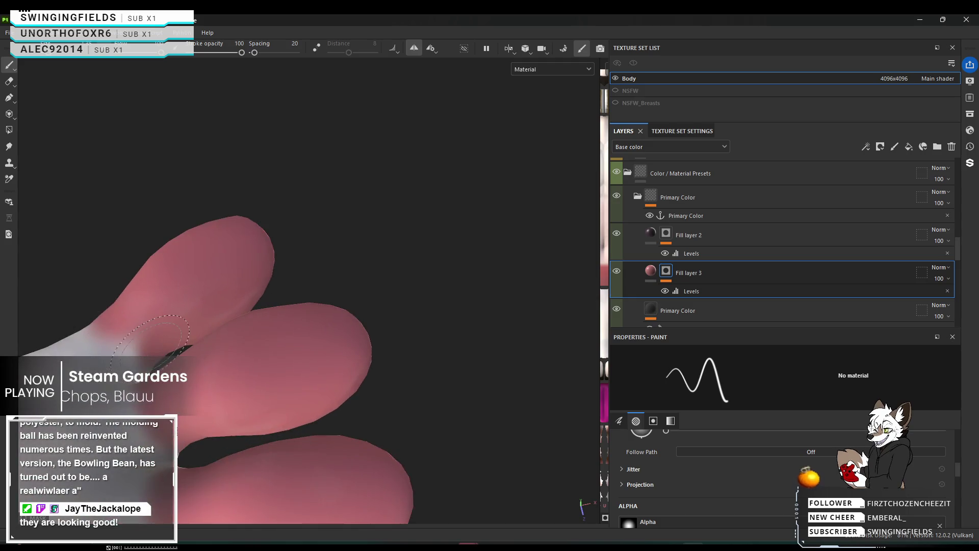
scroll(256, 320, "up", 2)
scroll(259, 323, "up", 2)
left_click_drag(259, 323, 190, 321, "alt")
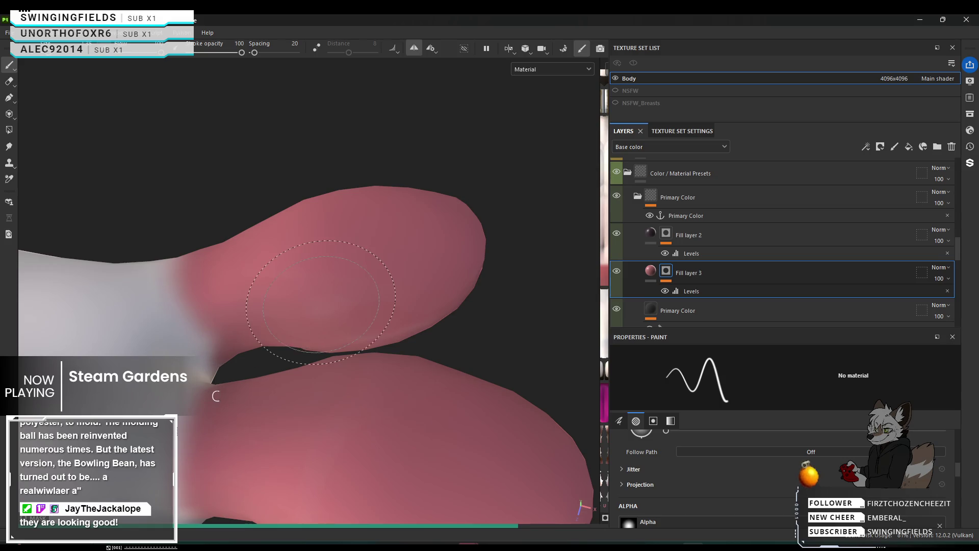
scroll(363, 302, "down", 2)
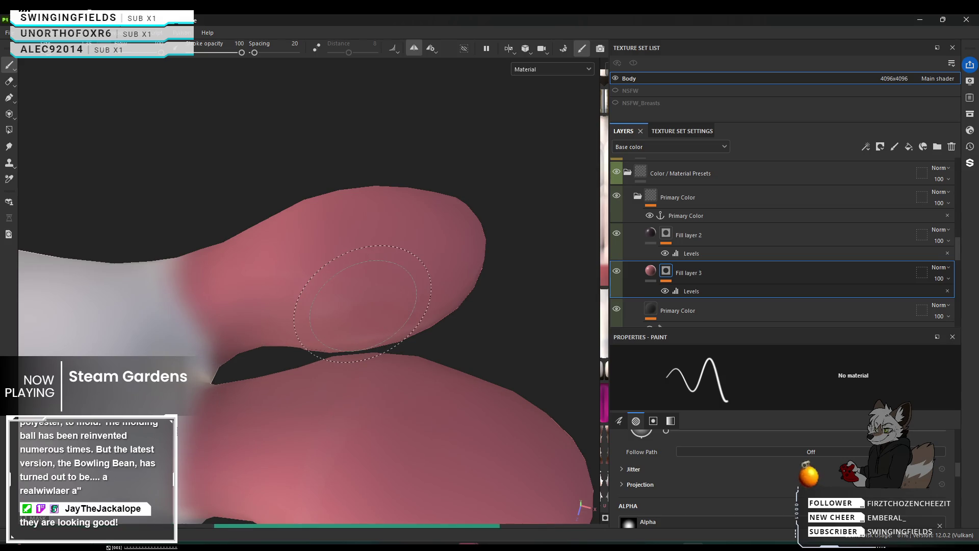
scroll(362, 302, "down", 3)
scroll(380, 290, "down", 2)
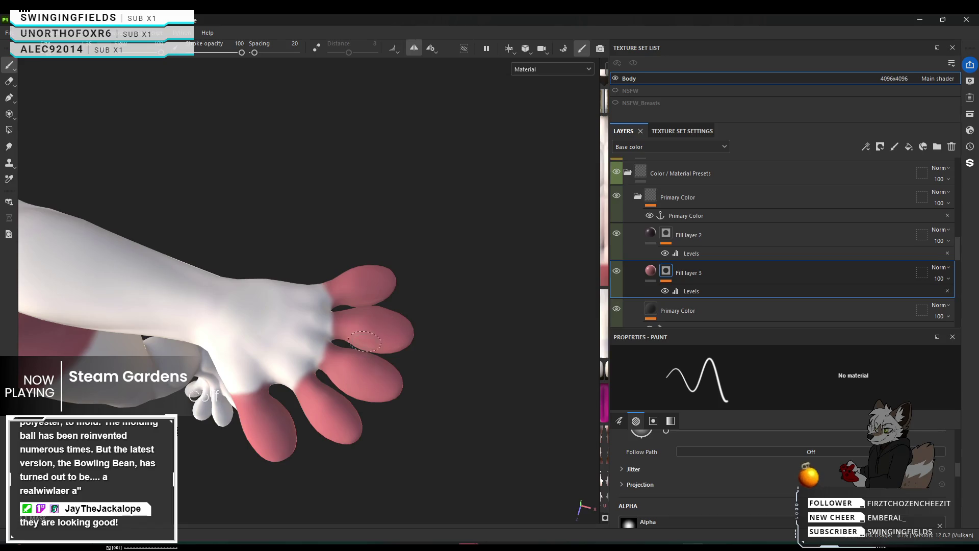
scroll(382, 348, "up", 2)
scroll(368, 329, "up", 3)
scroll(329, 290, "up", 2)
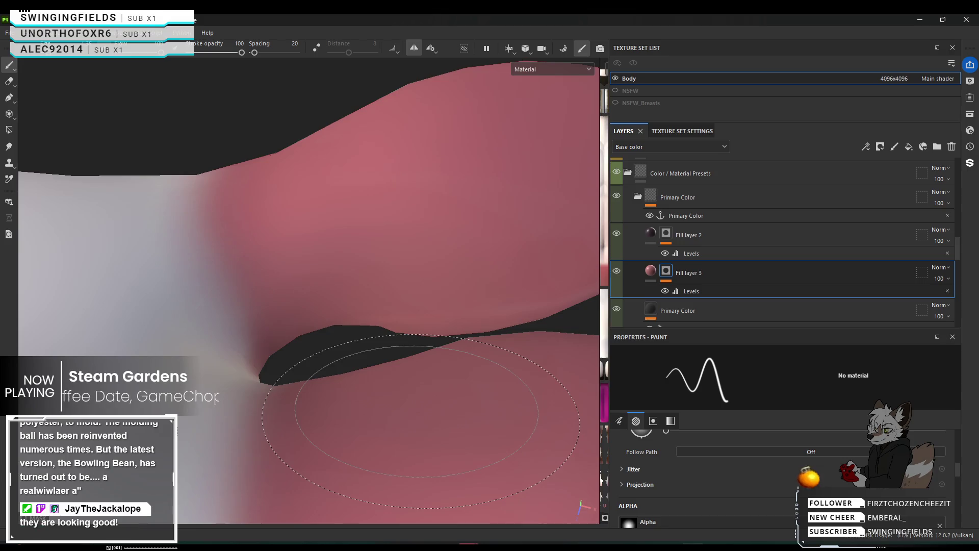
scroll(413, 398, "down", 5)
scroll(400, 364, "down", 3)
scroll(400, 363, "down", 3)
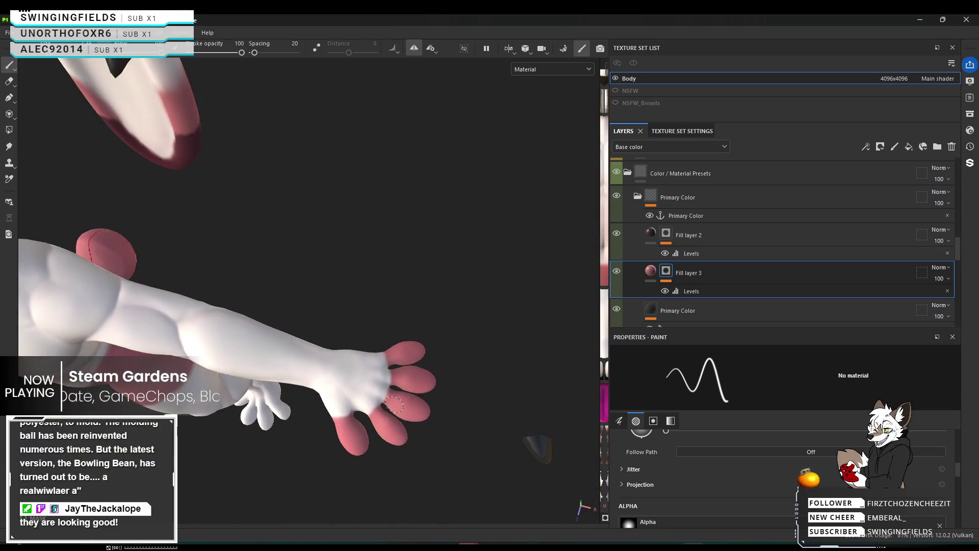
scroll(306, 345, "down", 2)
scroll(90, 312, "up", 3)
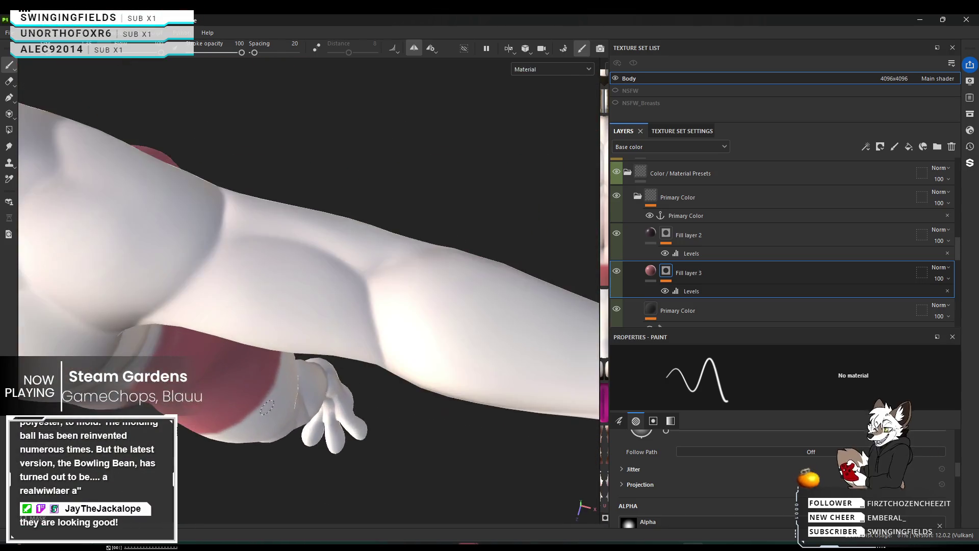
left_click_drag(90, 313, 229, 253, "alt")
mouse_move(320, 233)
left_mouse_down("alt")
mouse_move(328, 328)
mouse_move(348, 369)
mouse_move(81, 319)
mouse_move(109, 207)
mouse_move(46, 336)
mouse_move(168, 330)
left_mouse_up("alt")
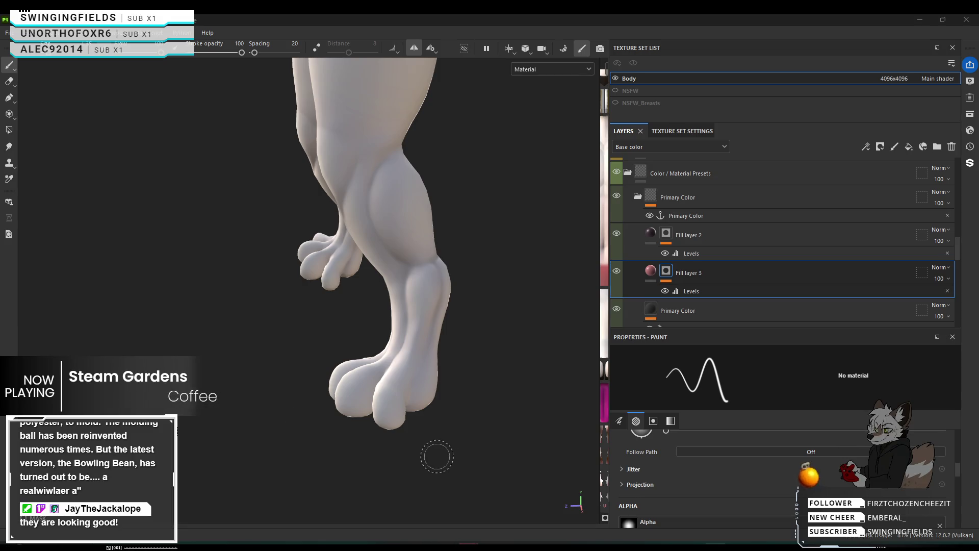
Step: Paint a pink-red line across the first toe's base
mouse_move(440, 449)
right_mouse_down("alt")
mouse_move(518, 472)
mouse_move(279, 440)
mouse_move(243, 446)
right_mouse_up("alt")
mouse_move(493, 390)
left_mouse_down("alt")
mouse_move(418, 402)
mouse_move(377, 352)
left_mouse_up("alt")
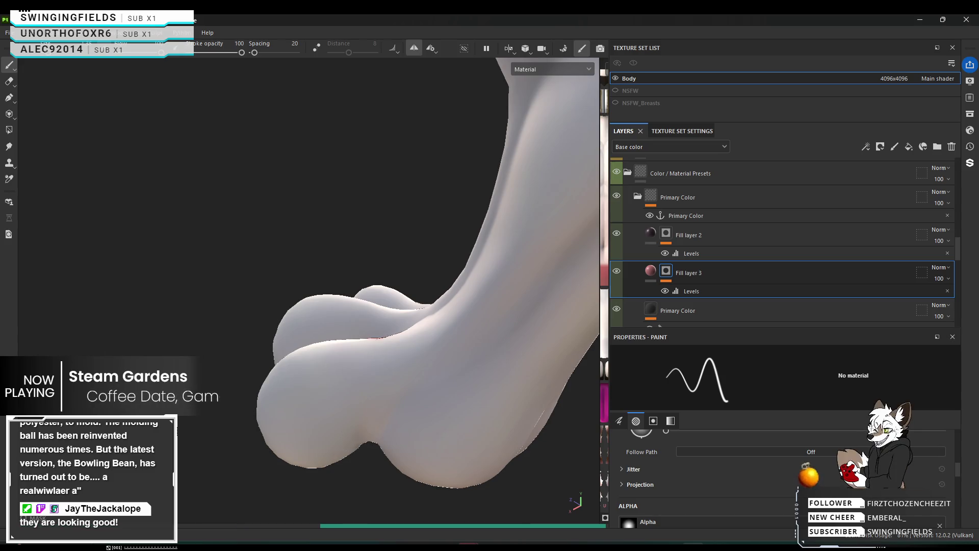
mouse_move(379, 342)
left_mouse_down()
mouse_move(361, 428)
mouse_move(376, 341)
left_mouse_up()
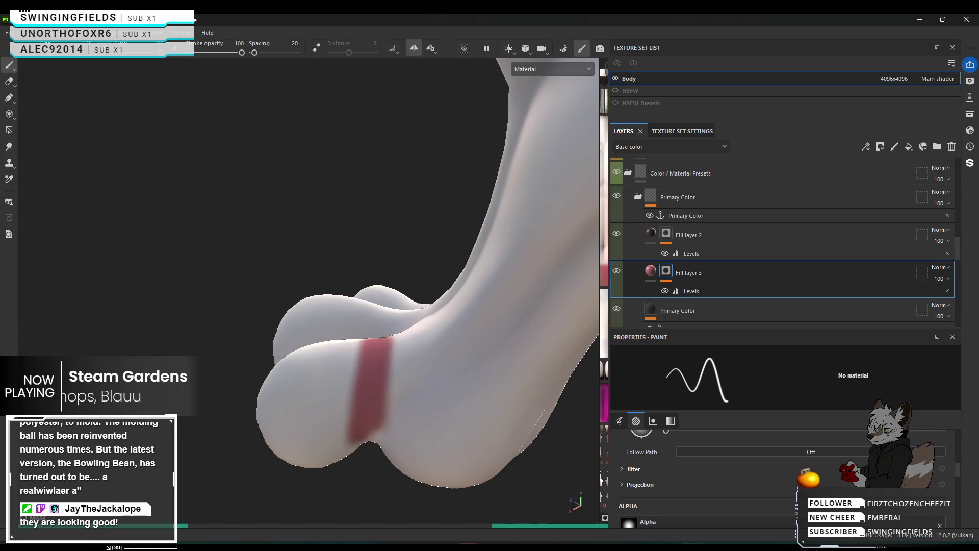
left_click_drag(342, 403, 692, 403, "alt")
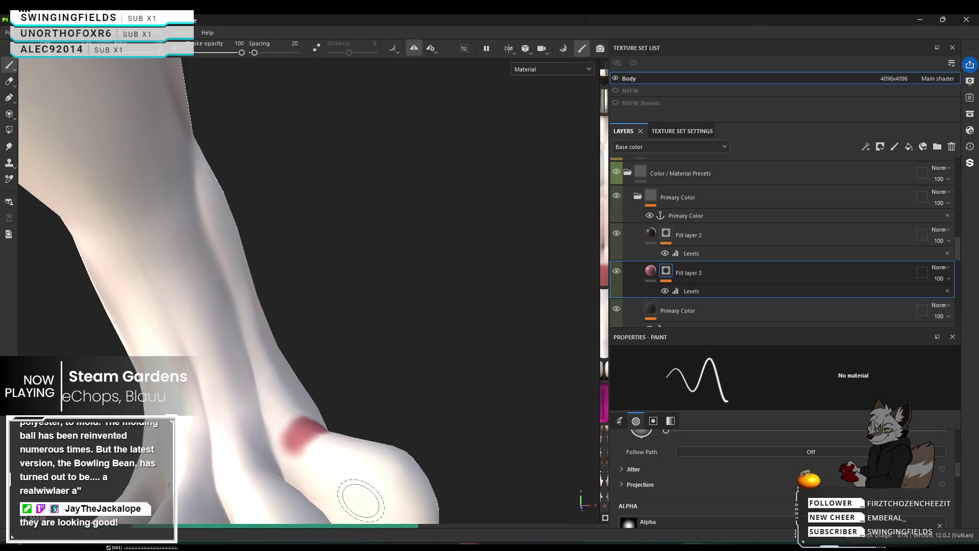
mouse_move(315, 465)
left_mouse_down("alt")
mouse_move(291, 464)
mouse_move(362, 443)
left_mouse_up("alt")
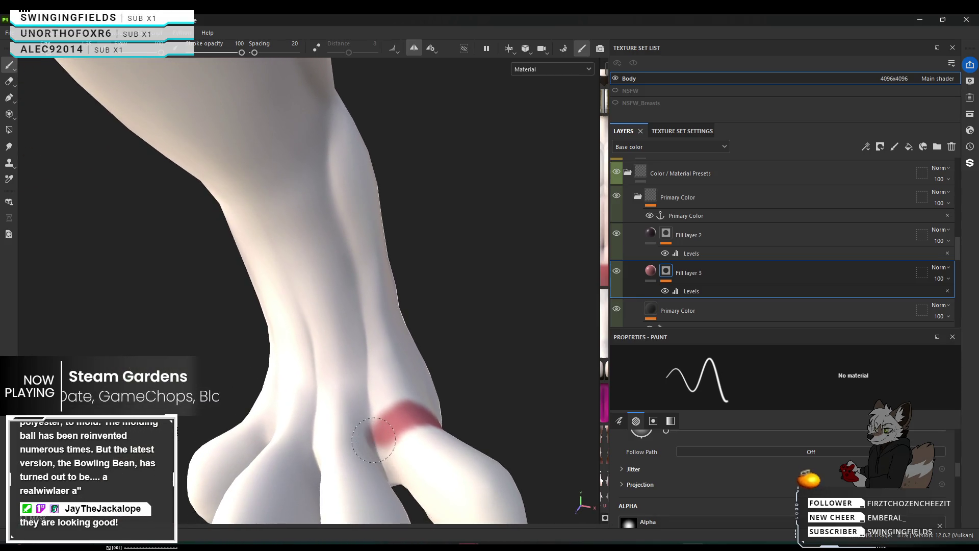
Step: Extend the pink band leftward across the bases of the remaining toes
mouse_move(375, 432)
left_mouse_down()
mouse_move(368, 464)
mouse_move(424, 466)
left_mouse_up()
mouse_move(376, 444)
left_mouse_down("alt")
mouse_move(403, 417)
mouse_move(421, 444)
left_mouse_up("alt")
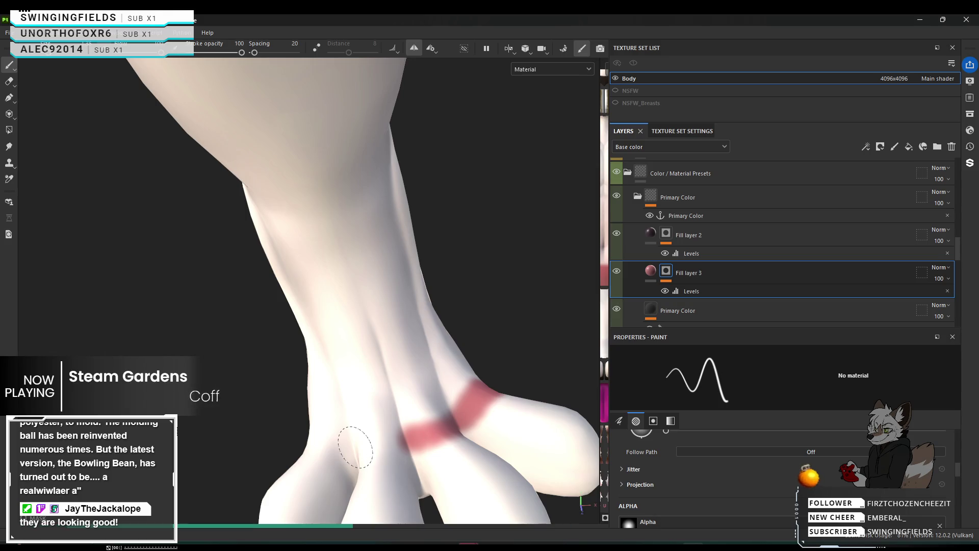
left_click_drag(398, 452, 352, 448)
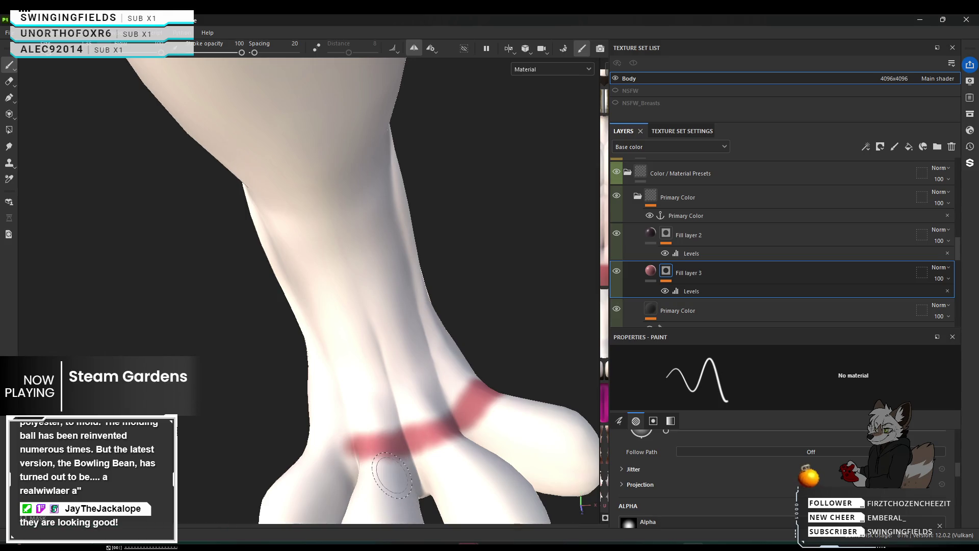
left_click_drag(393, 475, 420, 455, "alt")
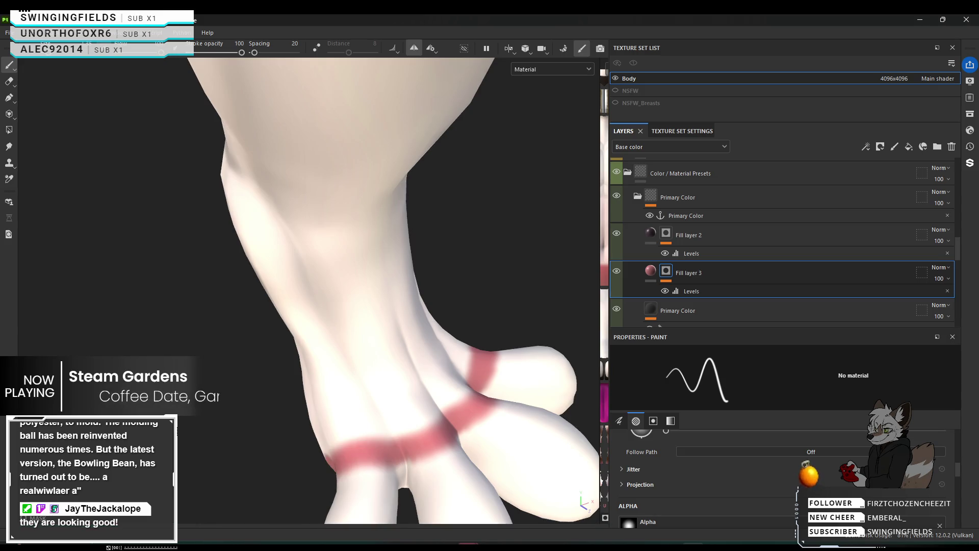
middle_click_drag(332, 452, 423, 414, "alt")
left_click_drag(423, 414, 596, 231, "alt")
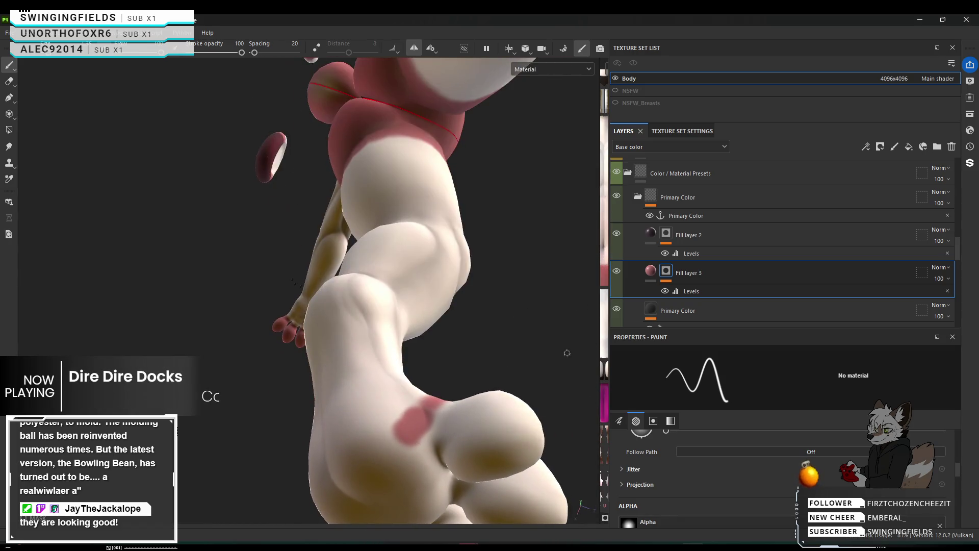
Step: Paint pink into the crease between the toes on the foot's underside
left_click_drag(595, 231, 389, 399, "alt")
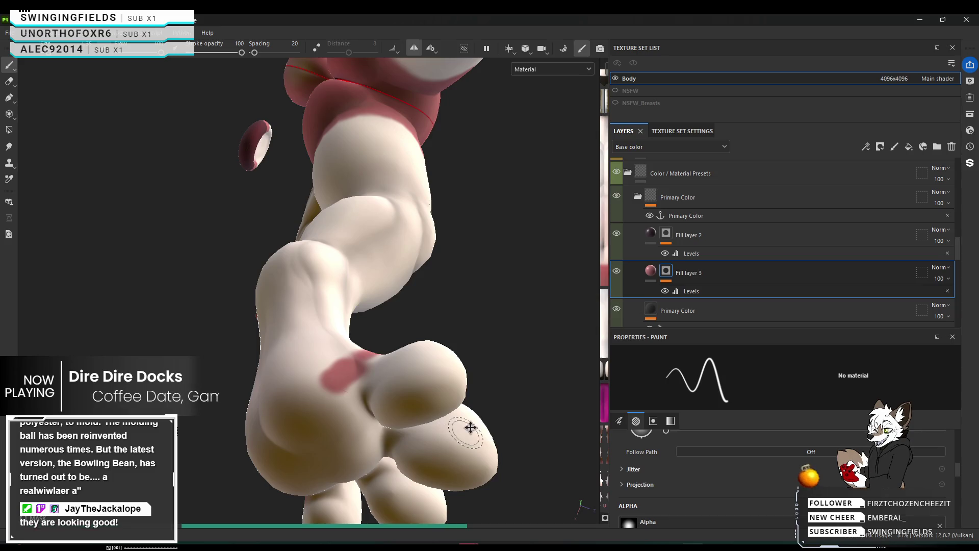
middle_click_drag(470, 427, 460, 371, "alt")
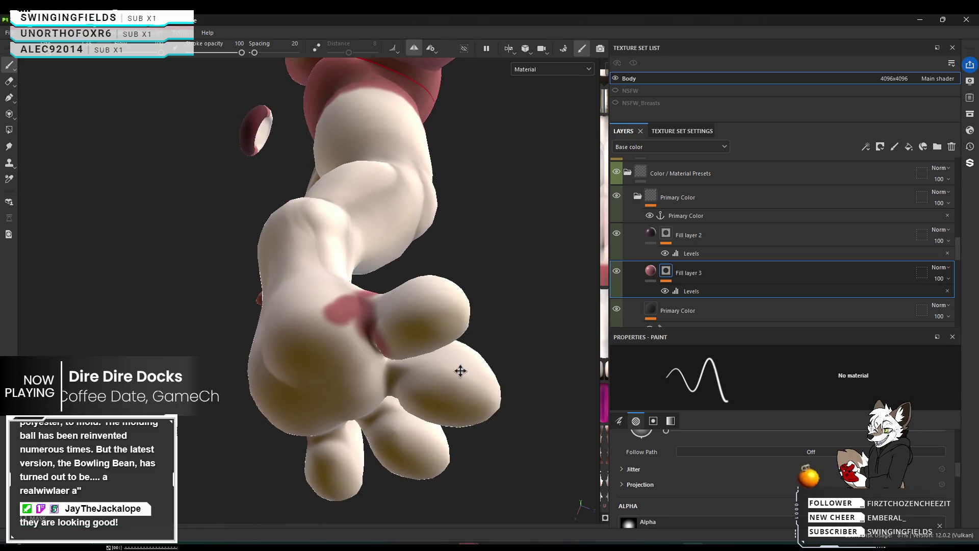
left_click_drag(464, 388, 482, 339, "alt")
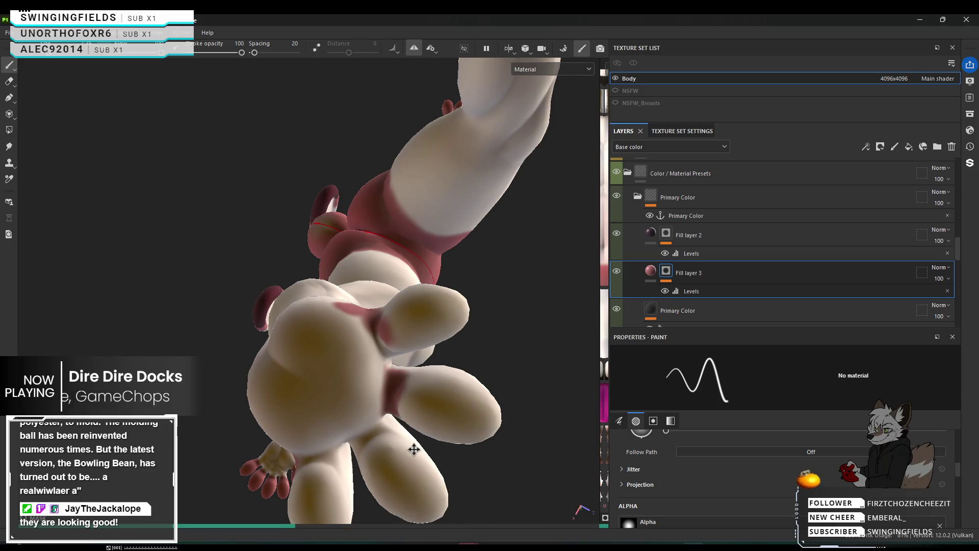
left_click_drag(416, 444, 413, 422, "alt")
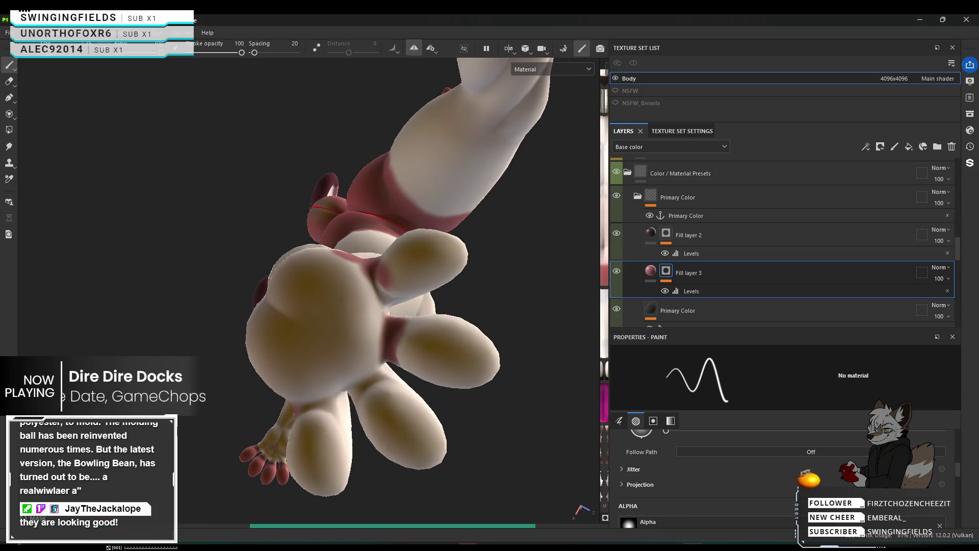
scroll(390, 364, "up", 2)
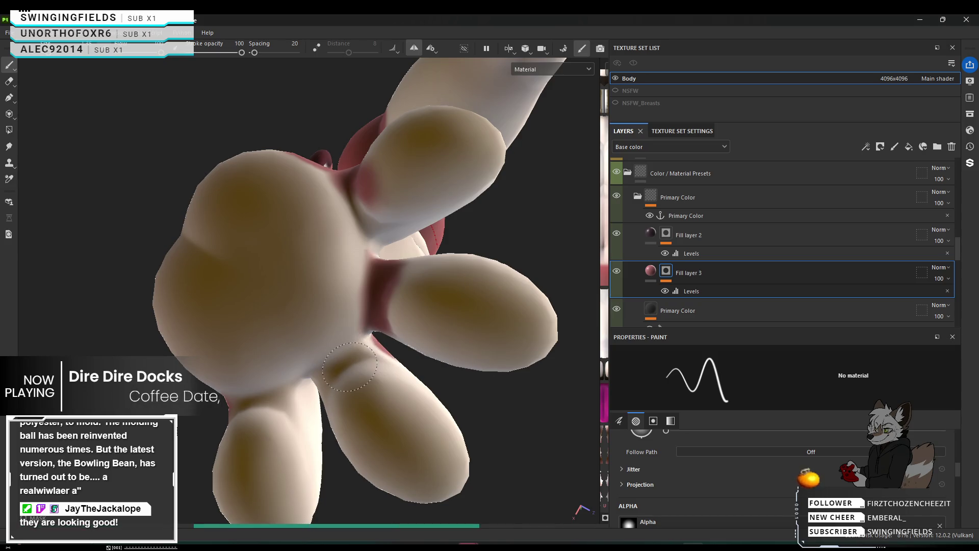
left_click_drag(337, 372, 332, 377)
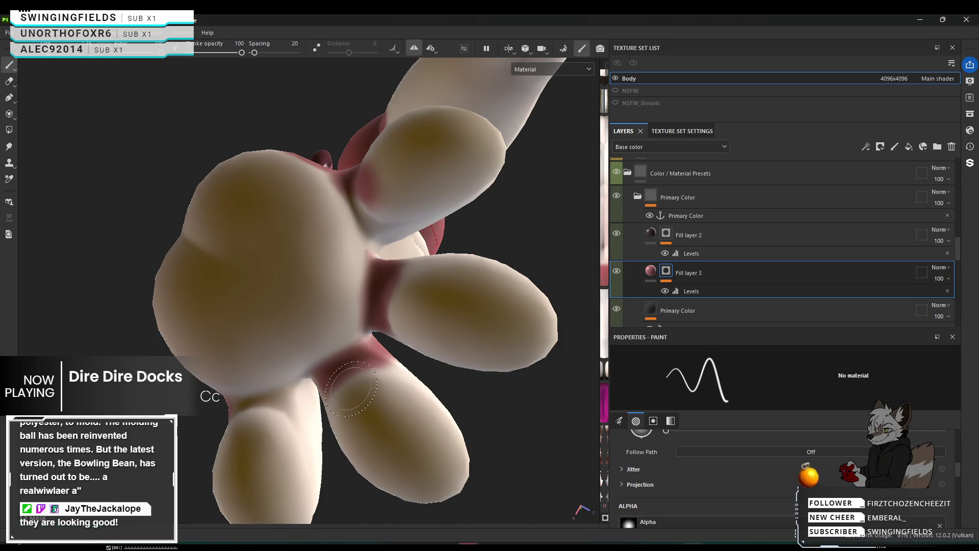
Step: Orbit the foot to inspect the other toe crease and the upper foot
mouse_move(330, 380)
left_mouse_down("alt")
mouse_move(376, 372)
mouse_move(332, 376)
mouse_move(411, 392)
mouse_move(357, 389)
mouse_move(375, 363)
mouse_move(422, 381)
mouse_move(272, 424)
left_mouse_up("alt")
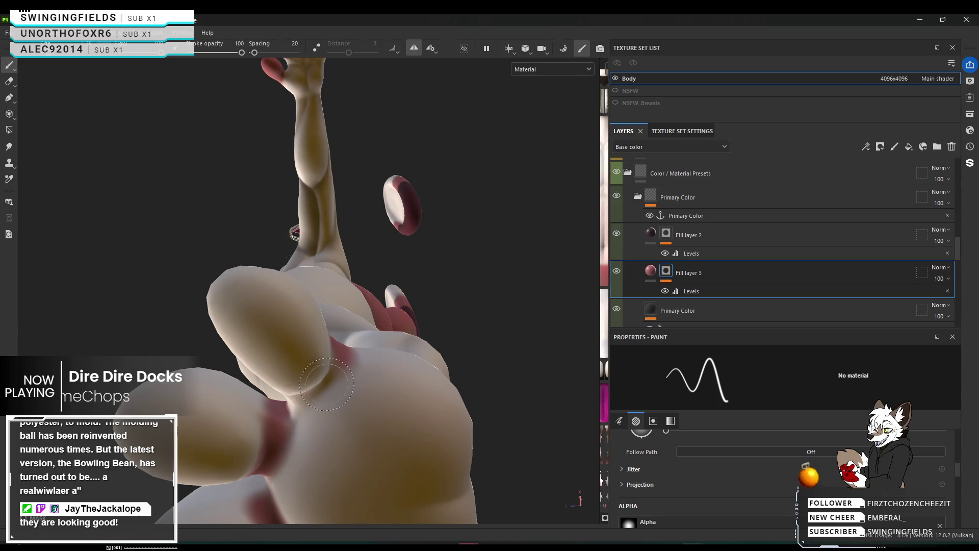
left_click_drag(327, 383, 287, 429, "alt")
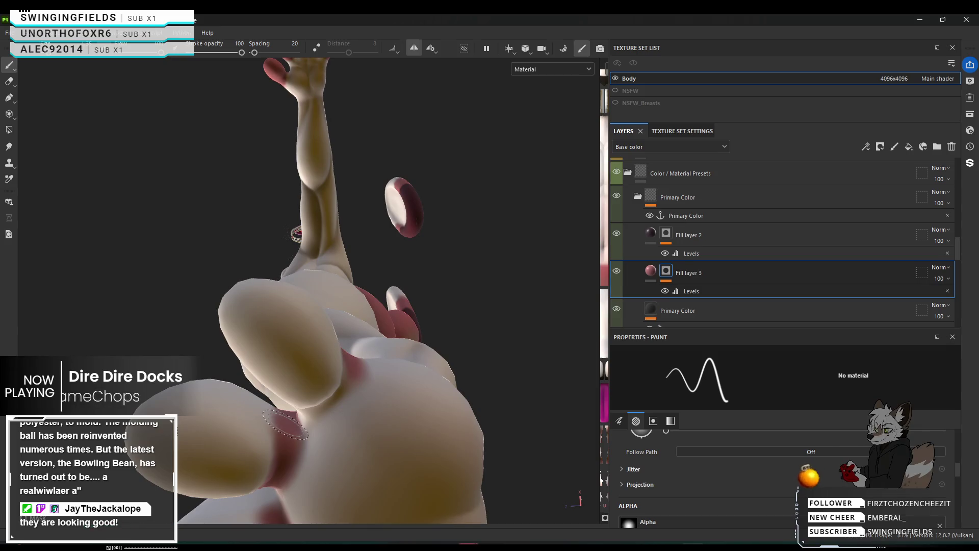
left_click_drag(293, 422, 175, 430, "alt")
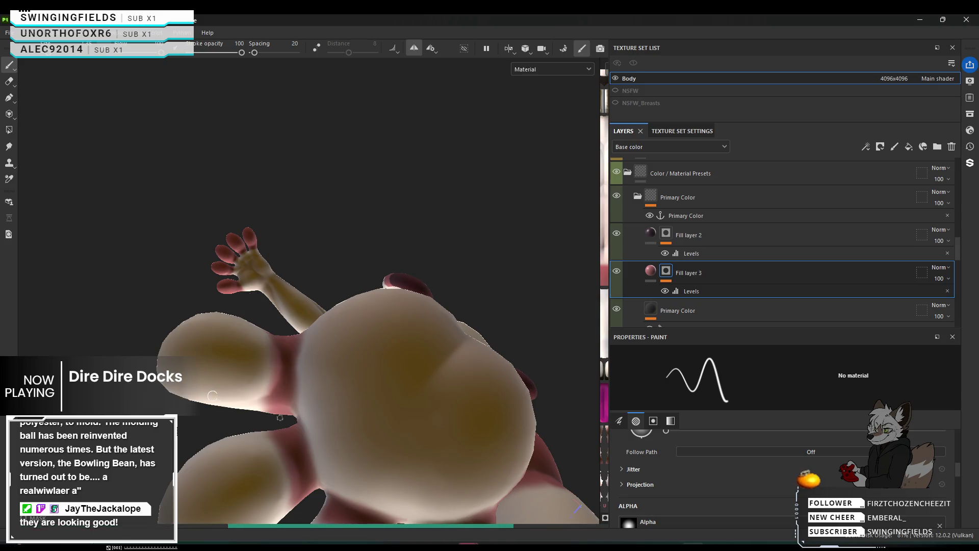
mouse_move(279, 417)
left_mouse_down("alt")
mouse_move(365, 416)
mouse_move(446, 261)
mouse_move(511, 384)
mouse_move(538, 390)
mouse_move(548, 316)
mouse_move(511, 380)
left_mouse_up("alt")
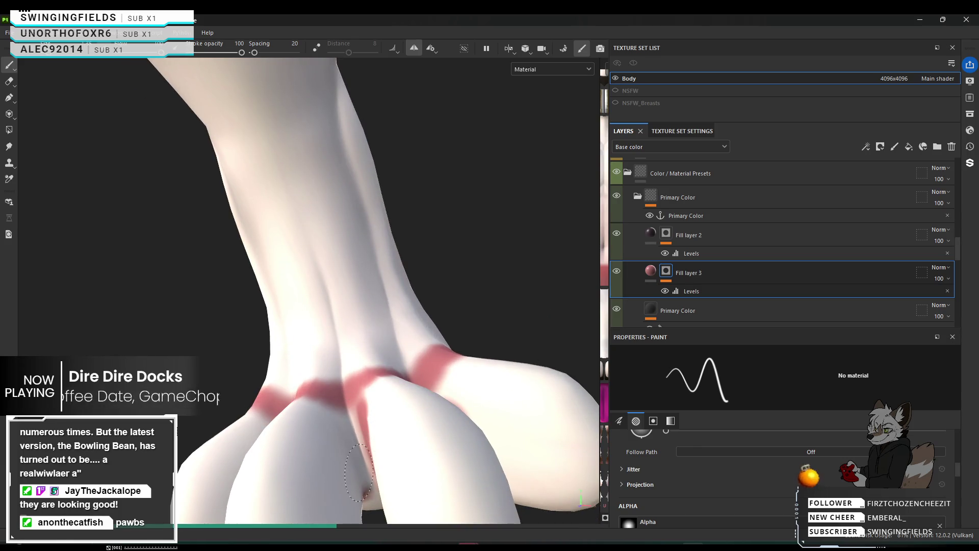
Step: Stroke darker pink further down the crease between the two toes
left_click_drag(361, 472, 353, 444)
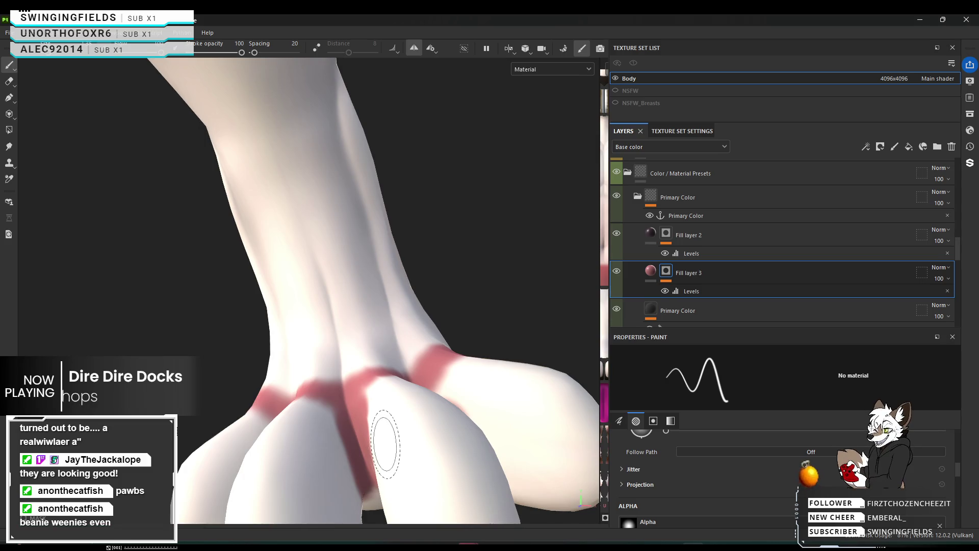
mouse_move(383, 444)
left_mouse_down("alt")
mouse_move(559, 446)
mouse_move(292, 327)
left_mouse_up("alt")
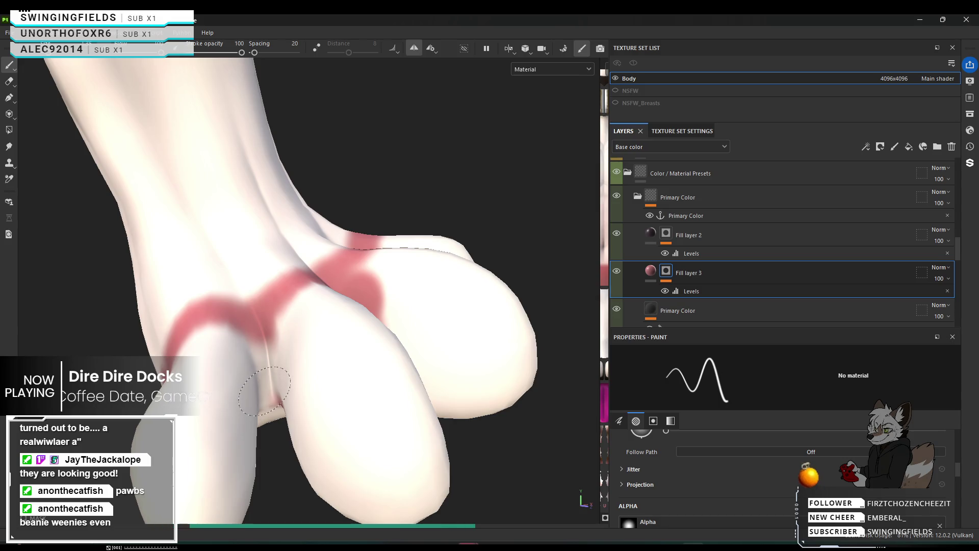
left_click_drag(264, 355, 264, 383)
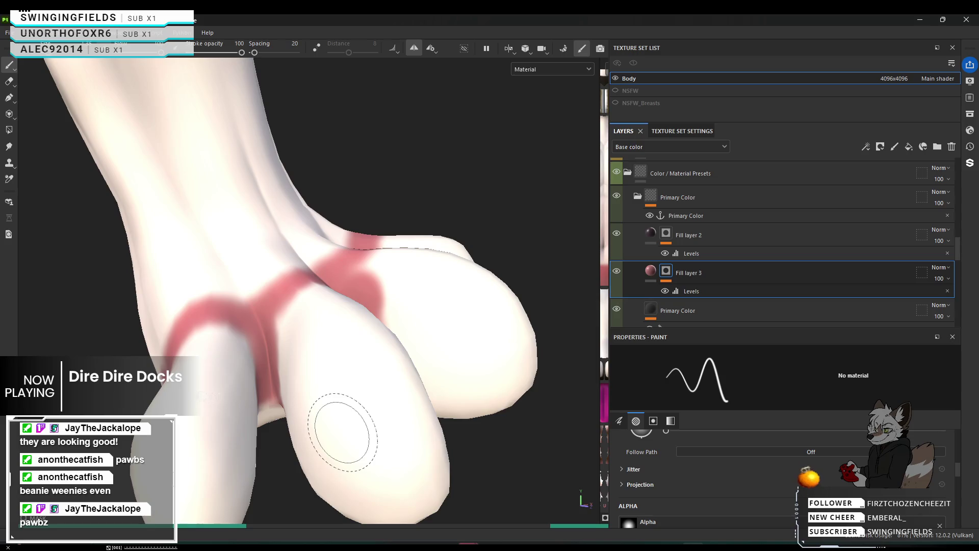
mouse_move(359, 411)
left_mouse_down("alt")
mouse_move(350, 416)
mouse_move(361, 317)
left_mouse_up("alt")
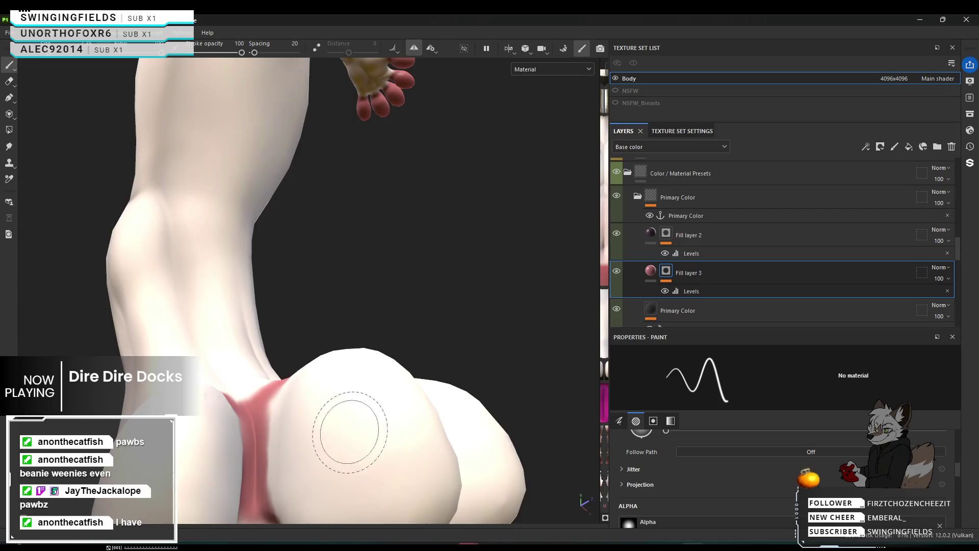
mouse_move(350, 421)
left_mouse_down("alt")
mouse_move(435, 272)
mouse_move(467, 240)
mouse_move(157, 260)
mouse_move(416, 306)
mouse_move(278, 280)
mouse_move(256, 287)
mouse_move(393, 279)
mouse_move(485, 324)
mouse_move(501, 343)
mouse_move(446, 279)
mouse_move(416, 308)
left_mouse_up("alt")
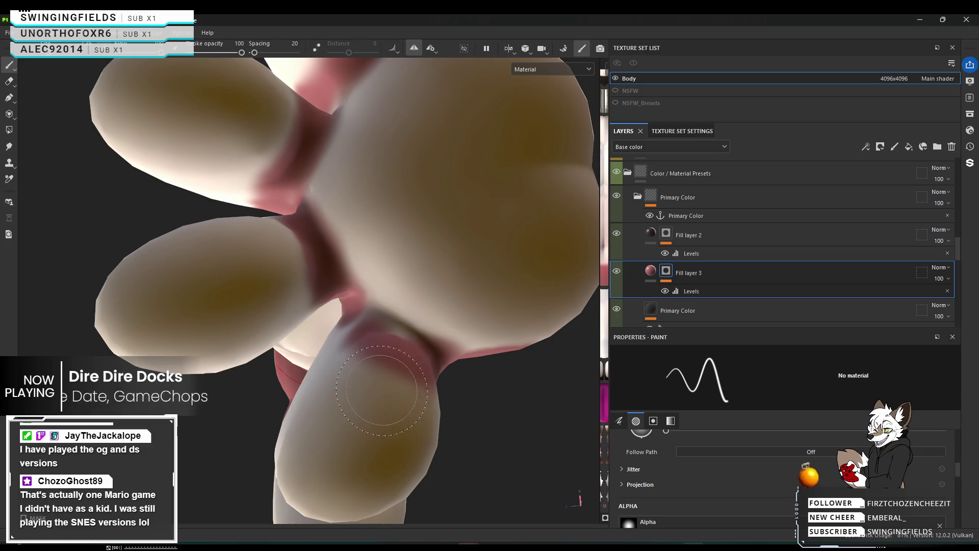
left_click_drag(381, 387, 401, 333, "alt")
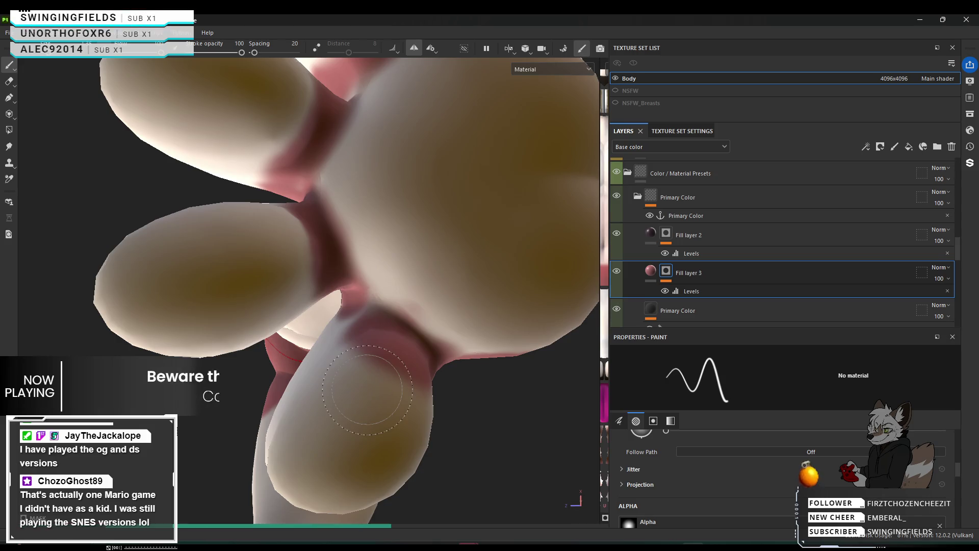
mouse_move(383, 372)
left_mouse_down("alt")
mouse_move(461, 415)
mouse_move(403, 349)
left_mouse_up("alt")
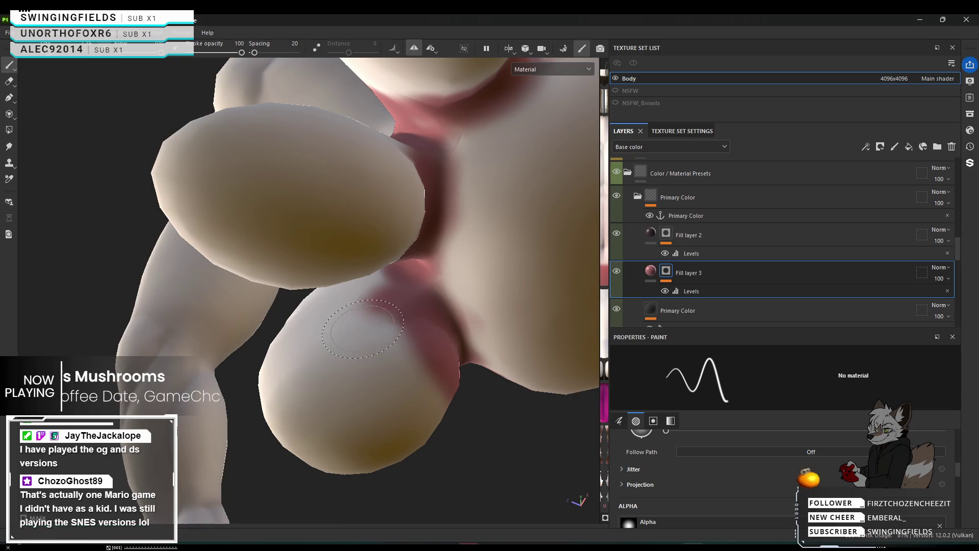
middle_click_drag(371, 329, 371, 322, "alt")
left_click_drag(371, 322, 627, 401, "alt")
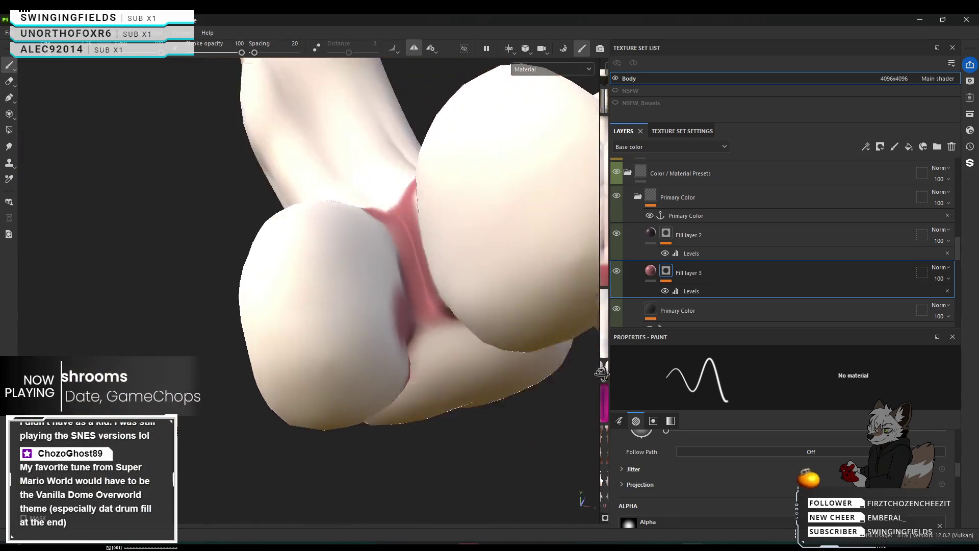
left_click_drag(459, 429, 346, 462, "alt")
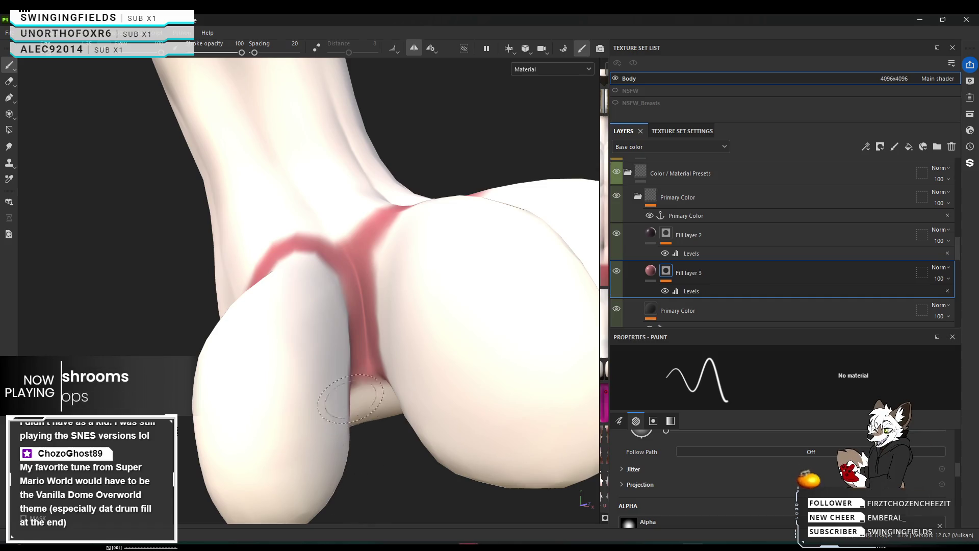
mouse_move(351, 399)
left_mouse_down("alt")
mouse_move(561, 378)
mouse_move(564, 310)
mouse_move(547, 337)
left_mouse_up("alt")
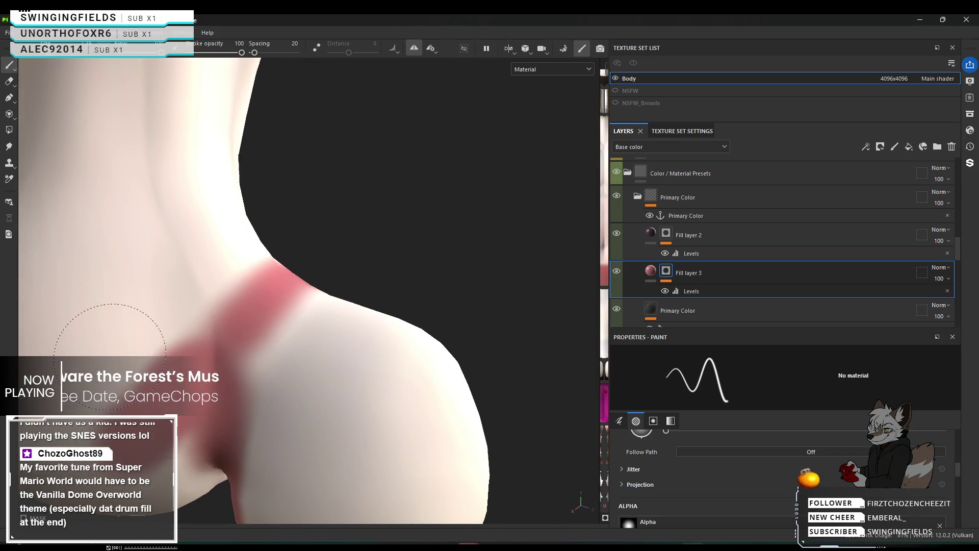
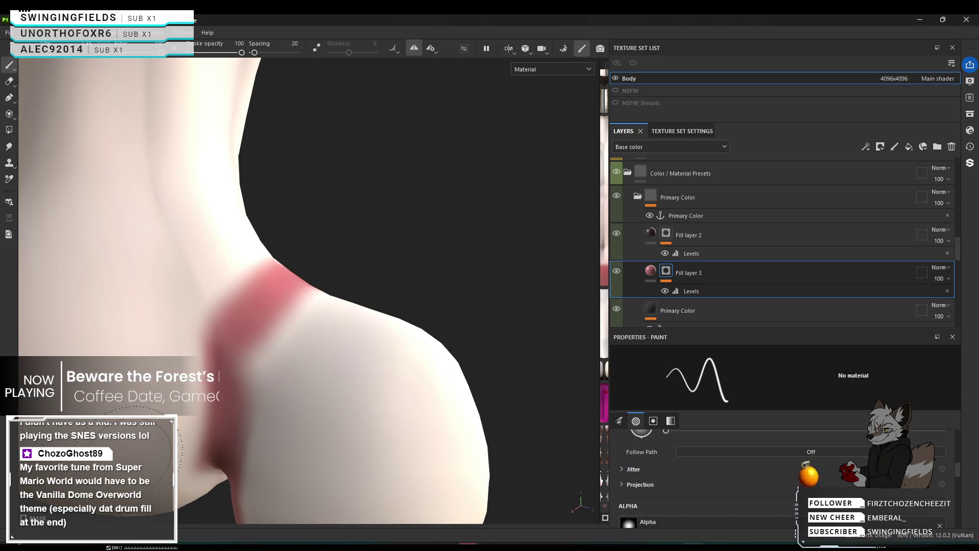
scroll(279, 463, "down", 3)
Step: Paint red along the toe band on the Fill layer 3 mask, viewing the foot from both sides
mouse_move(393, 416)
left_mouse_down("alt")
mouse_move(248, 500)
mouse_move(372, 394)
mouse_move(330, 382)
left_mouse_up("alt")
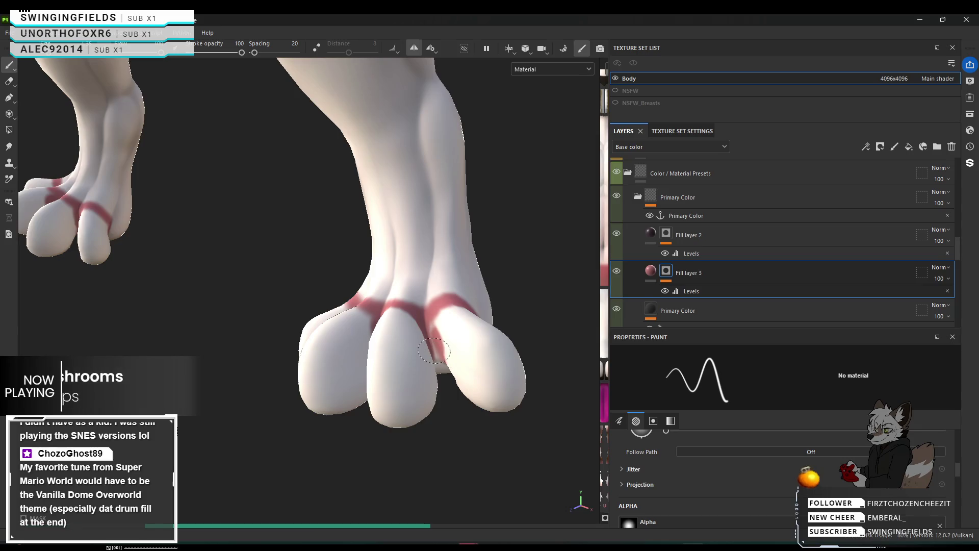
left_click_drag(447, 325, 445, 321)
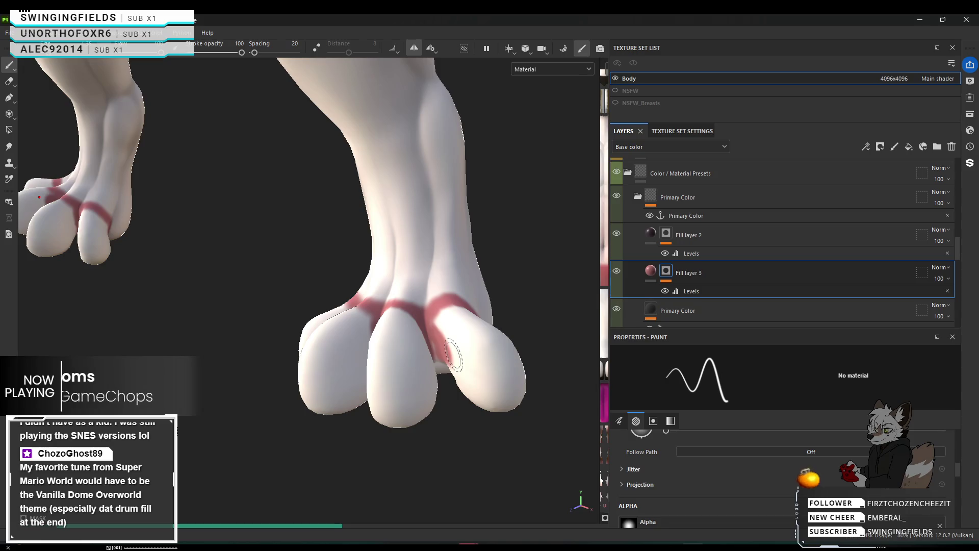
scroll(453, 353, "up", 3)
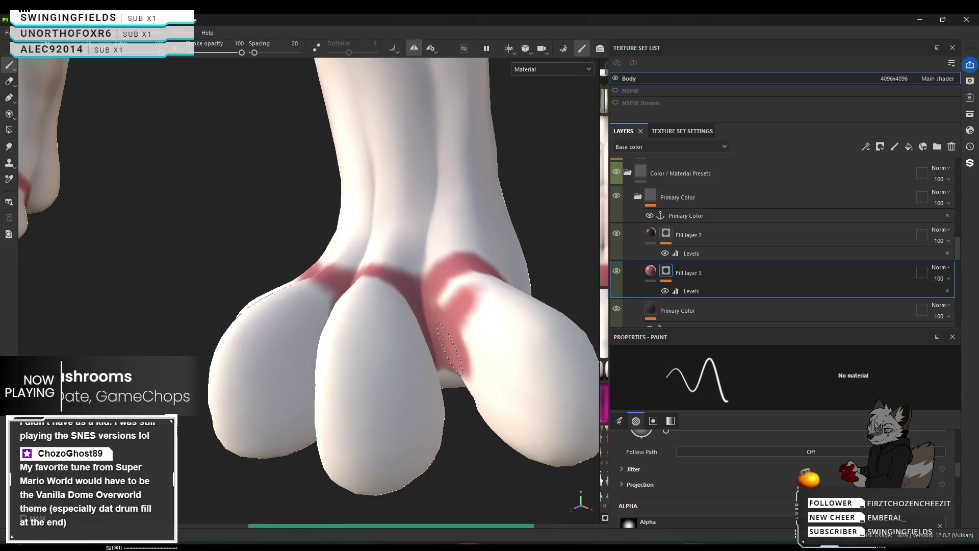
left_click_drag(447, 334, 382, 351, "alt")
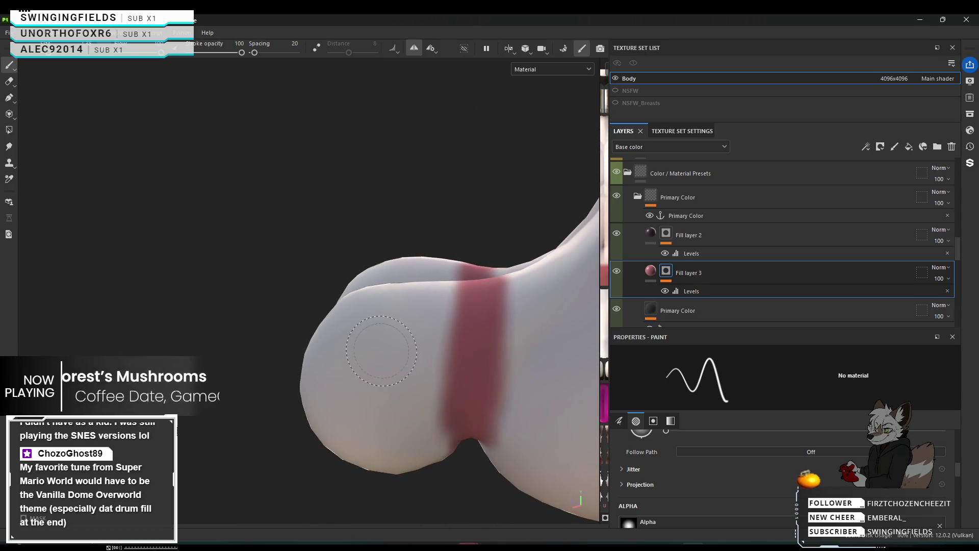
Step: Widen the brush and spread red paint across the rounded toe tip
right_click_drag(379, 350, 367, 350, "ctrl")
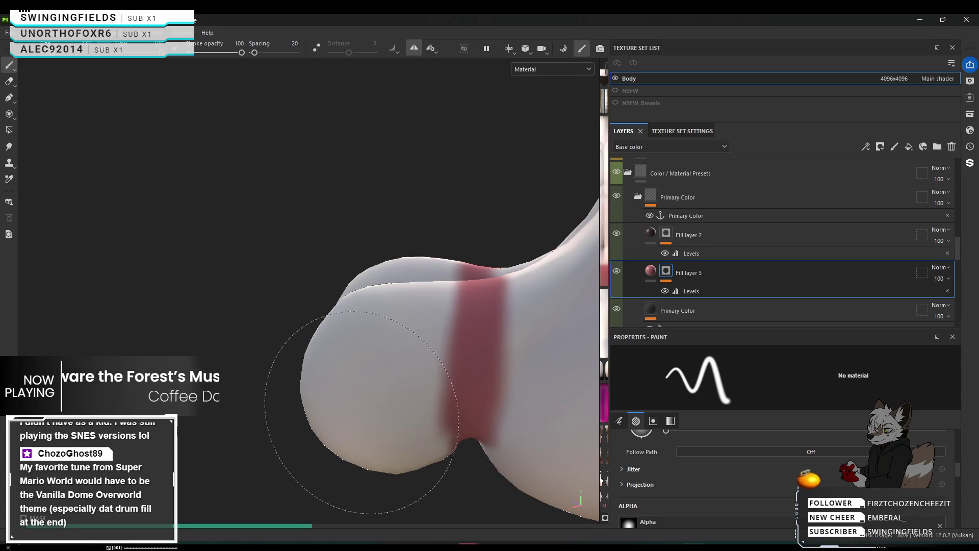
left_click(368, 364)
left_click(372, 378)
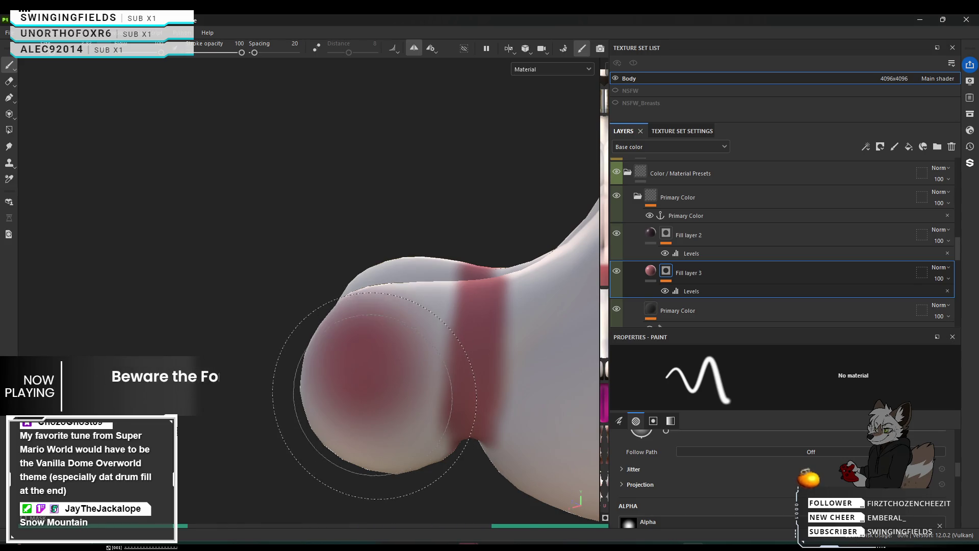
left_click_drag(377, 398, 361, 321)
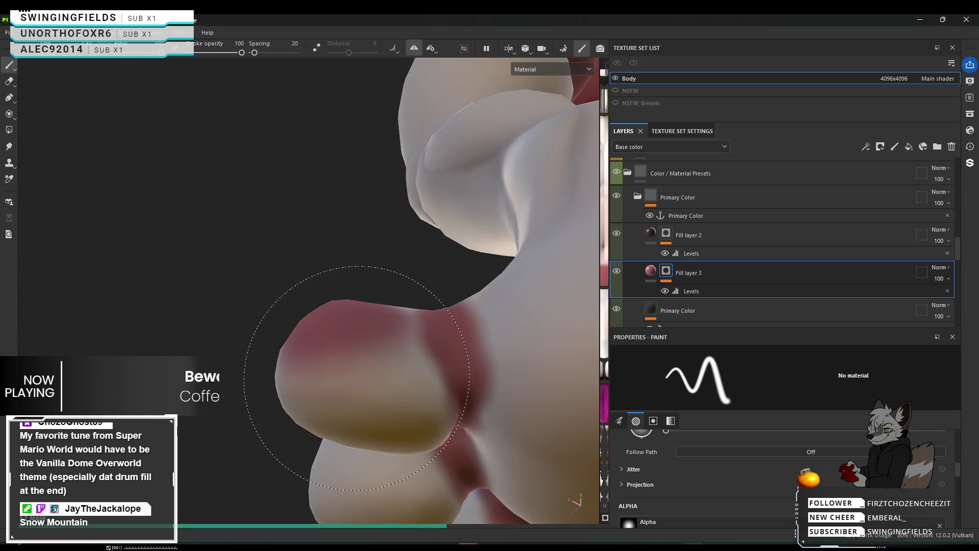
Step: Build up the red on the toe tip's upper lobe until it is solid dark red
left_click(360, 398)
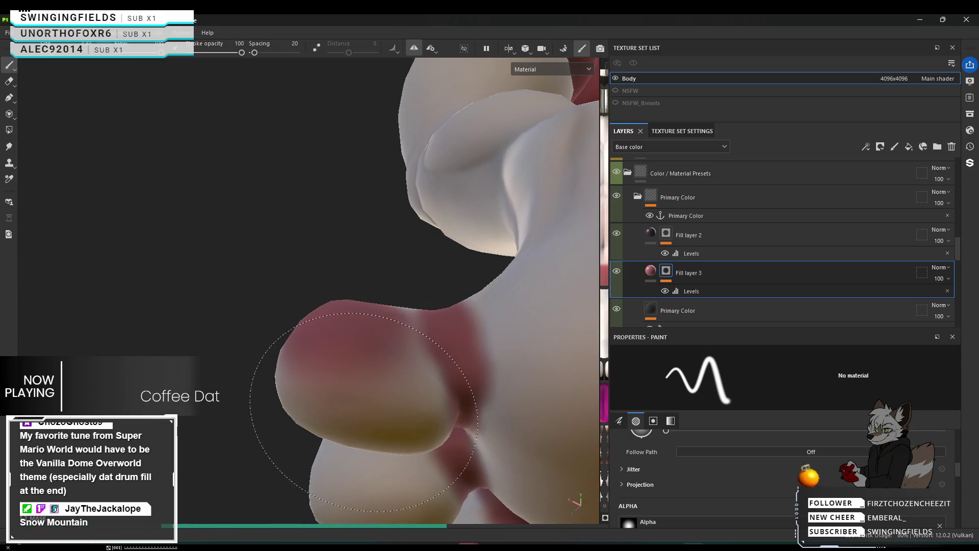
left_click(368, 418)
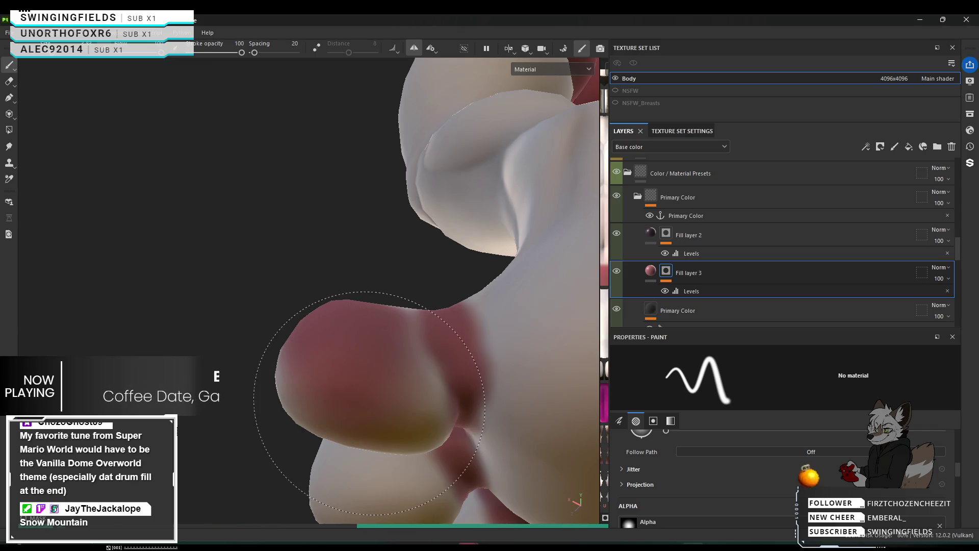
left_click(379, 407)
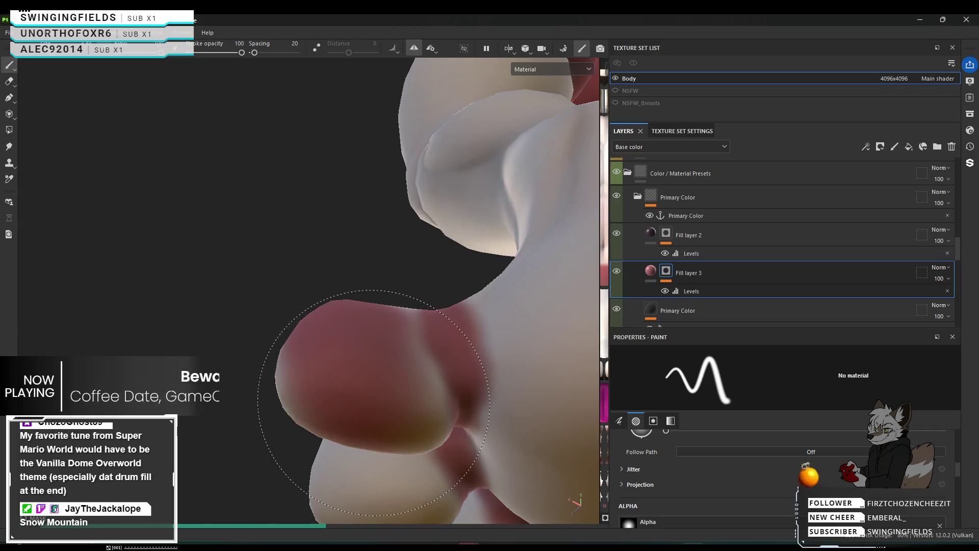
left_click(377, 391)
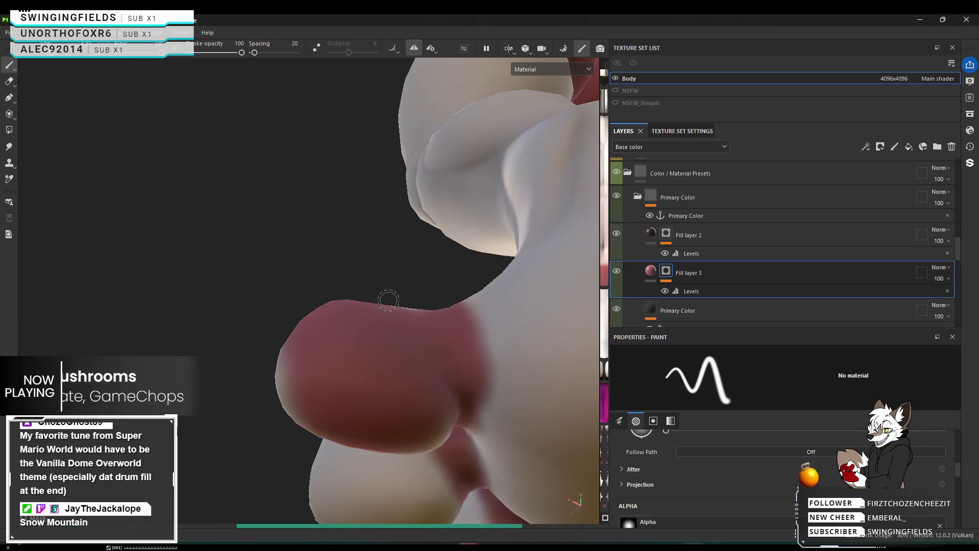
left_click_drag(405, 318, 706, 394, "alt")
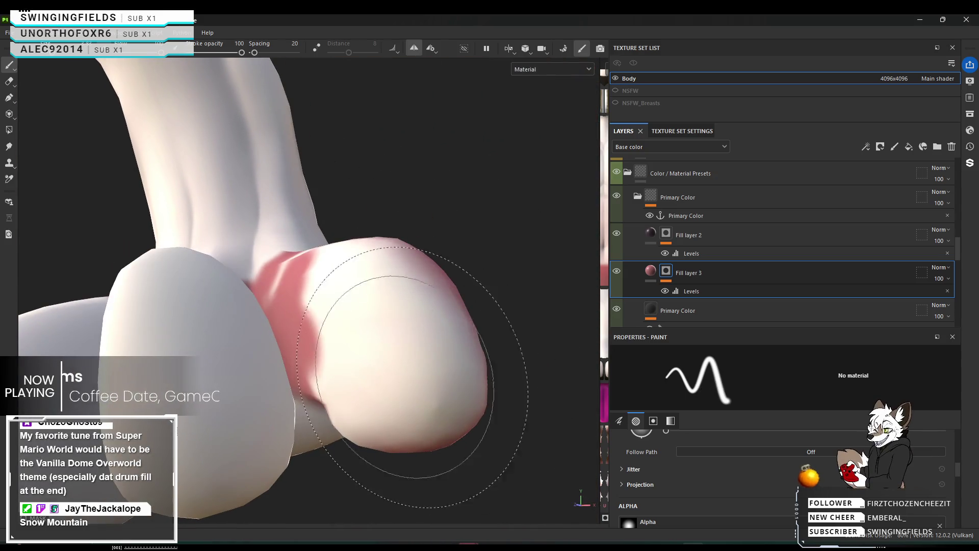
Step: Dab pink across the second toe's rounded end, including the pale upper highlight, to match its neighbour
left_click_drag(416, 363, 376, 306, "alt")
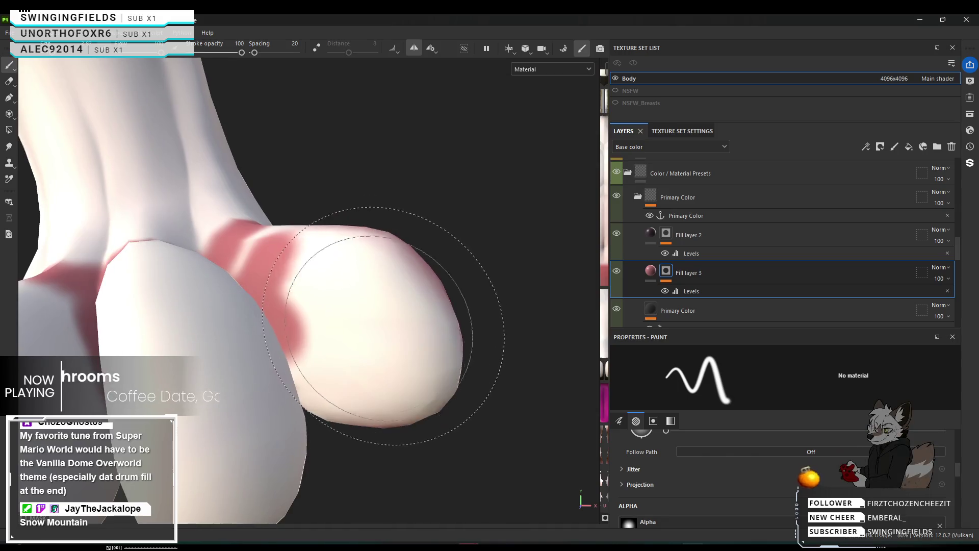
left_click(375, 296)
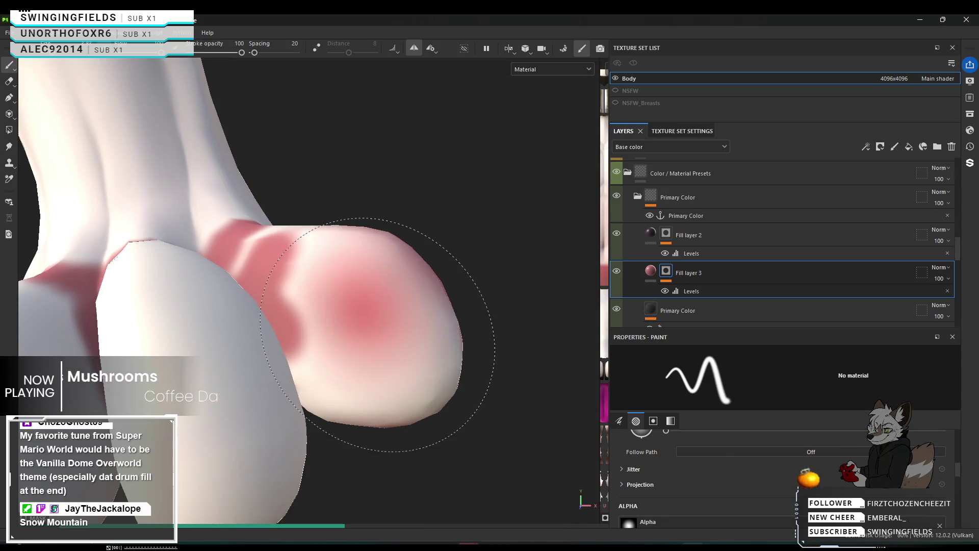
left_click(358, 330)
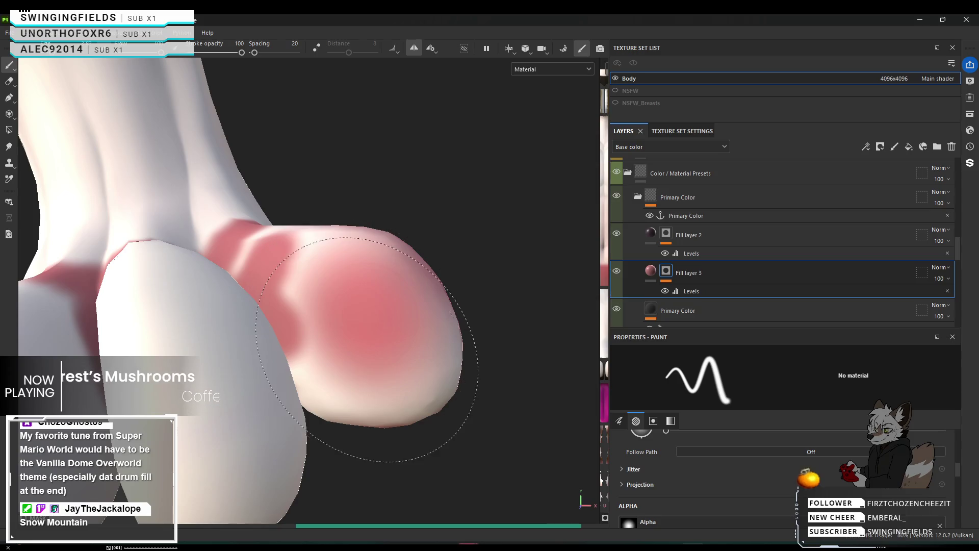
left_click(367, 349)
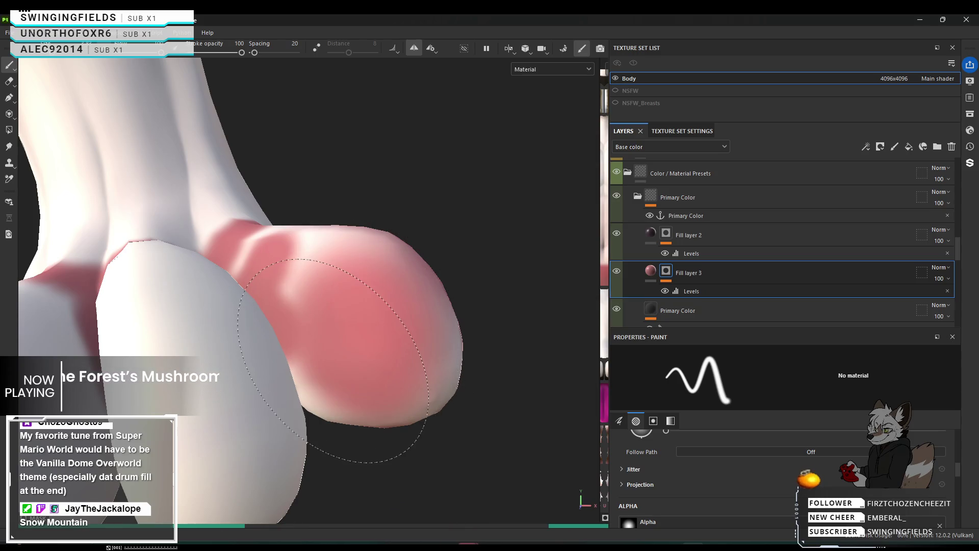
left_click(329, 345)
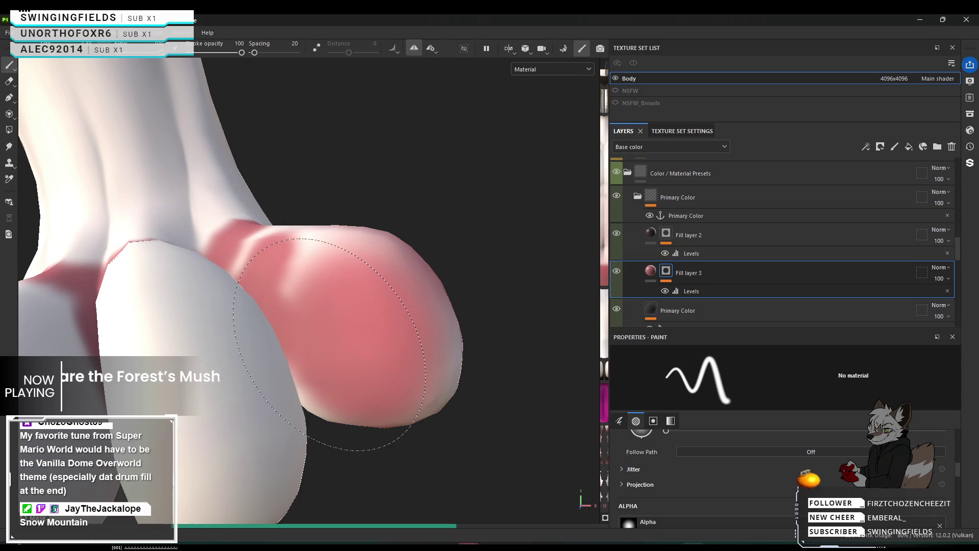
left_click(350, 305)
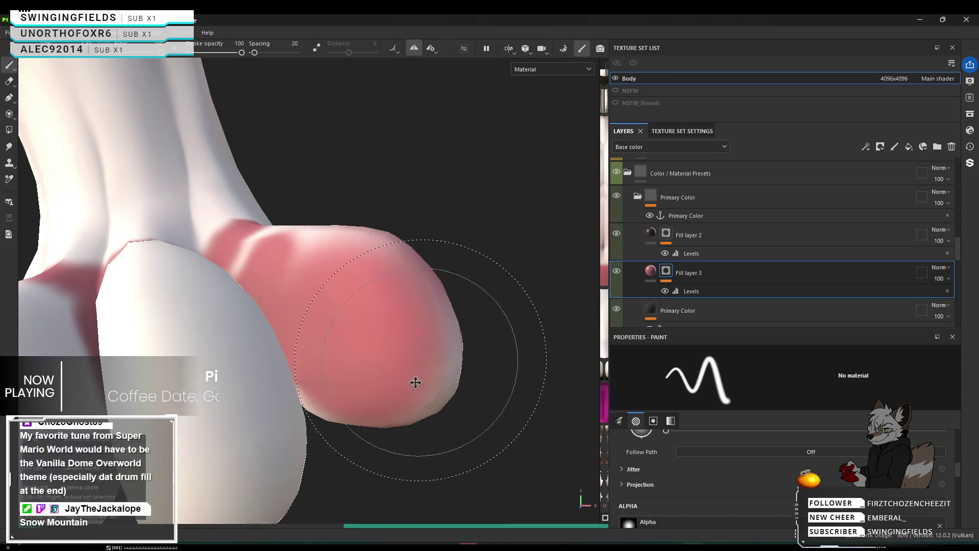
mouse_move(416, 382)
left_mouse_down("alt")
mouse_move(405, 423)
mouse_move(383, 217)
left_mouse_up("alt")
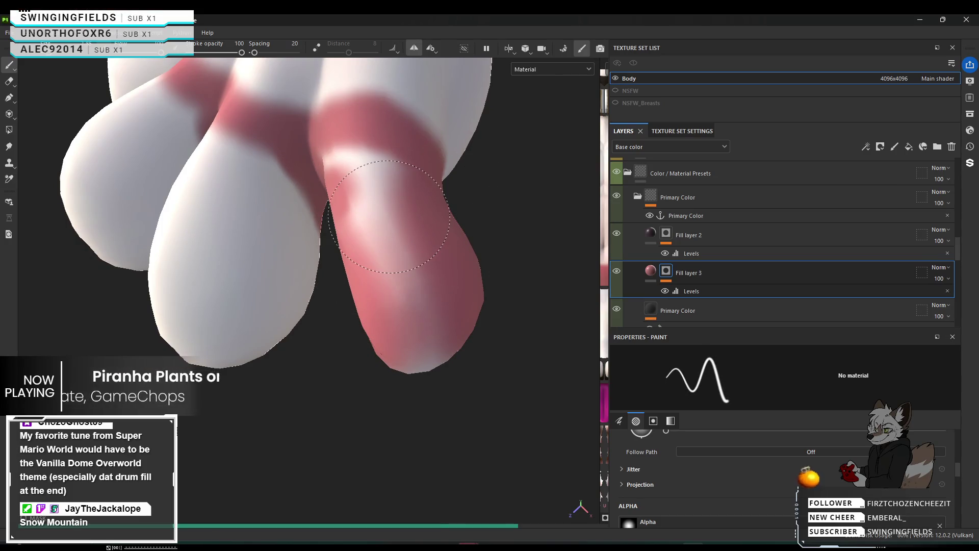
Step: Brush pink over the white highlight on the long toe so it is pink to the tip
left_click_drag(383, 202, 390, 226)
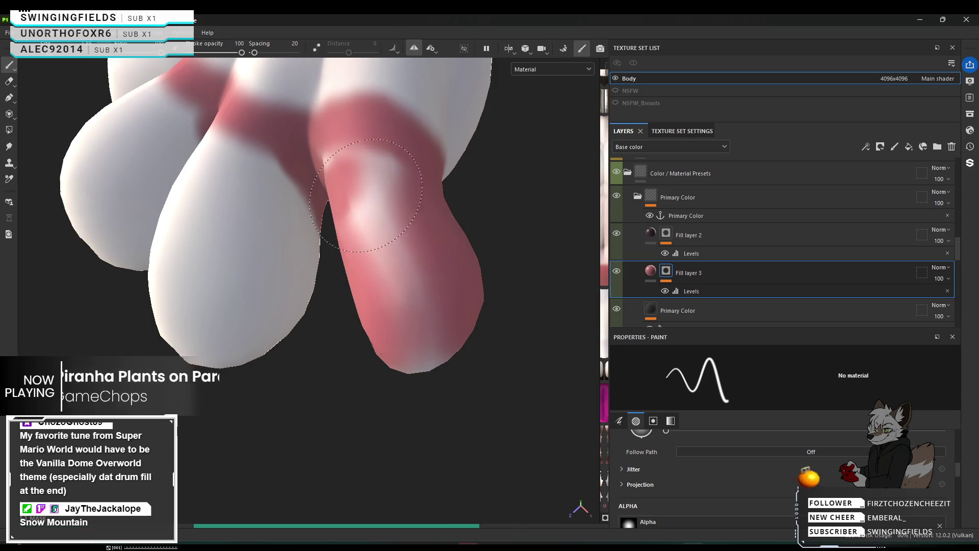
left_click_drag(366, 195, 351, 182)
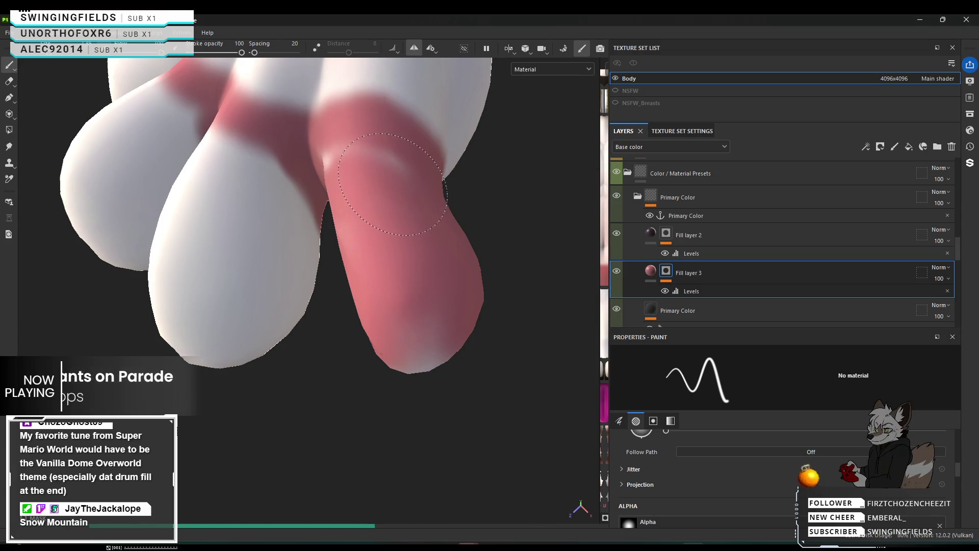
left_click_drag(392, 184, 387, 178)
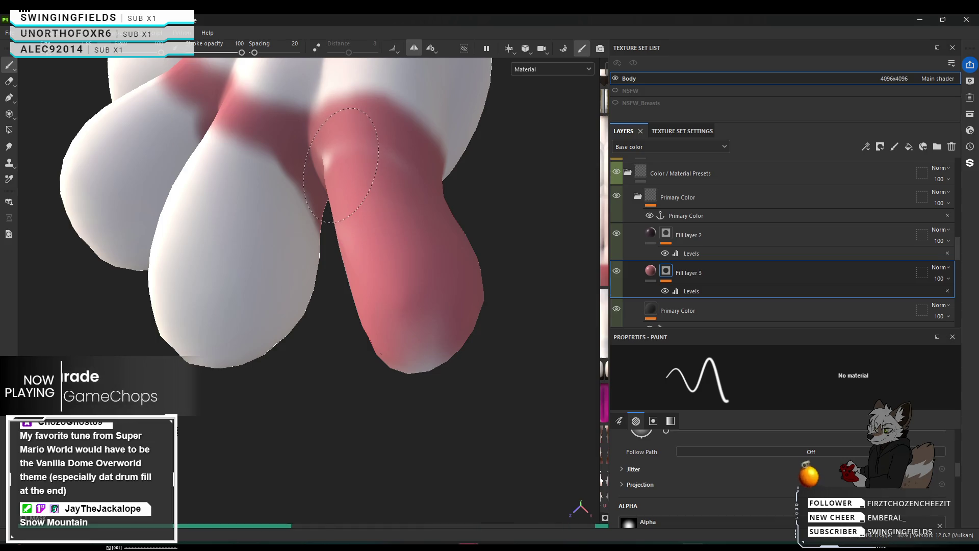
mouse_move(342, 164)
left_mouse_down("alt")
mouse_move(448, 264)
mouse_move(558, 230)
left_mouse_up("alt")
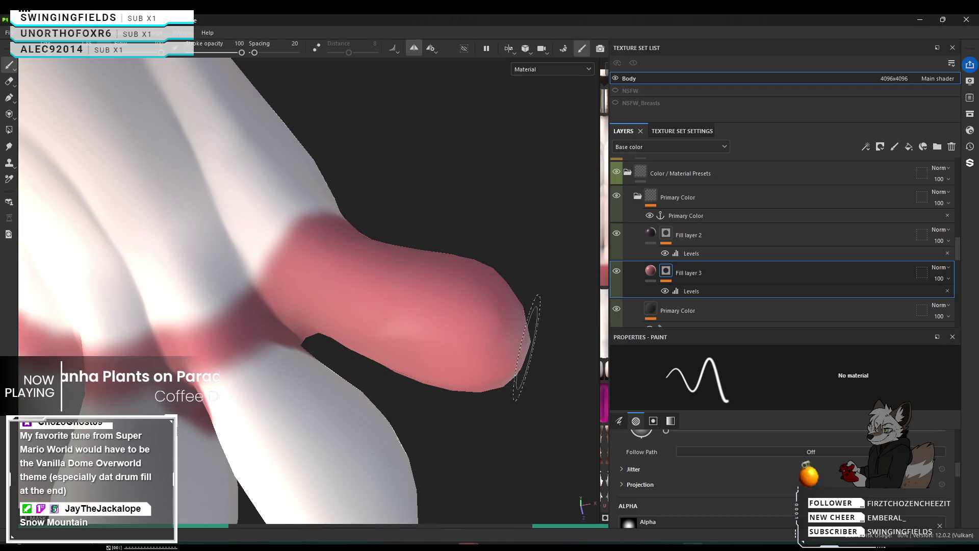
mouse_move(526, 337)
left_mouse_down("alt")
mouse_move(382, 314)
mouse_move(521, 185)
mouse_move(511, 266)
left_mouse_up("alt")
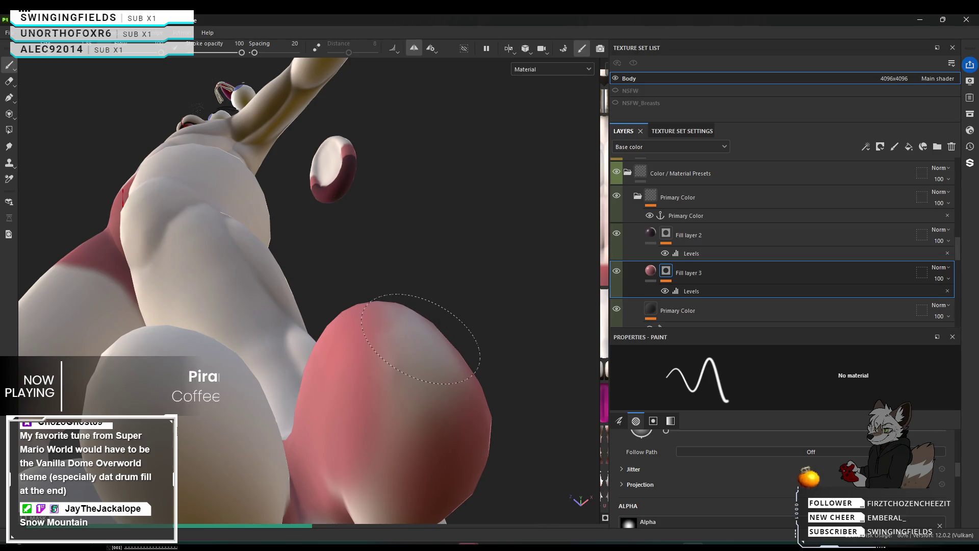
Step: Paint pink over the greyish patch on the large rounded shape
left_click(405, 436)
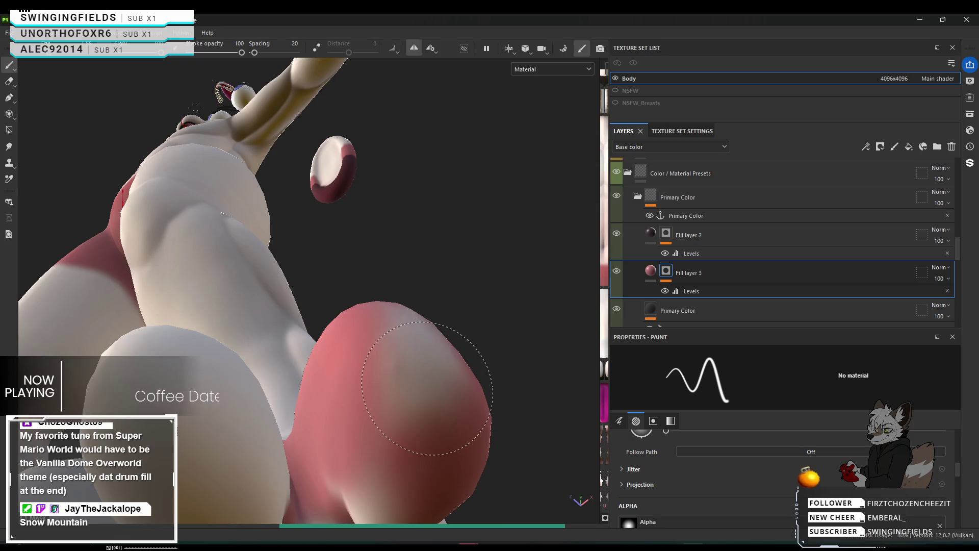
left_click_drag(412, 342, 421, 393)
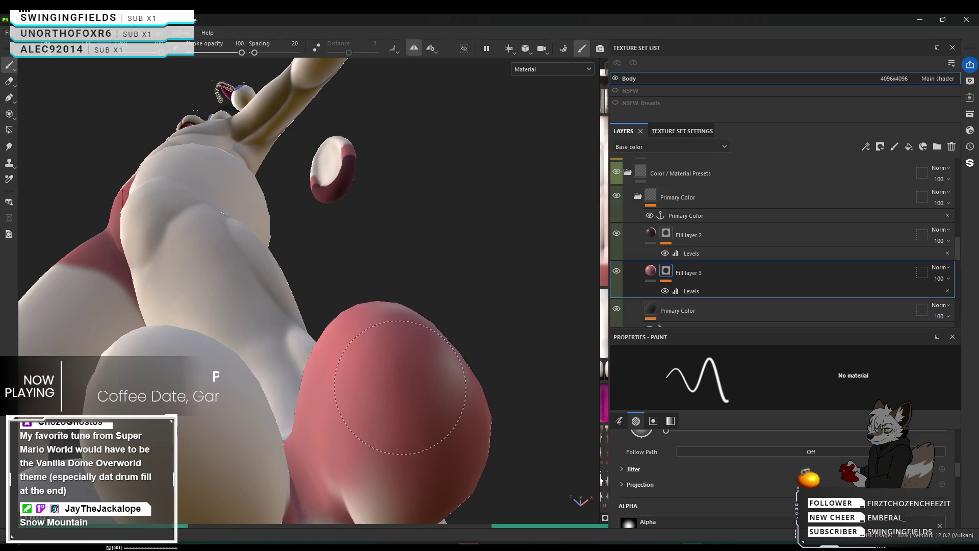
left_click_drag(442, 346, 444, 405, "alt")
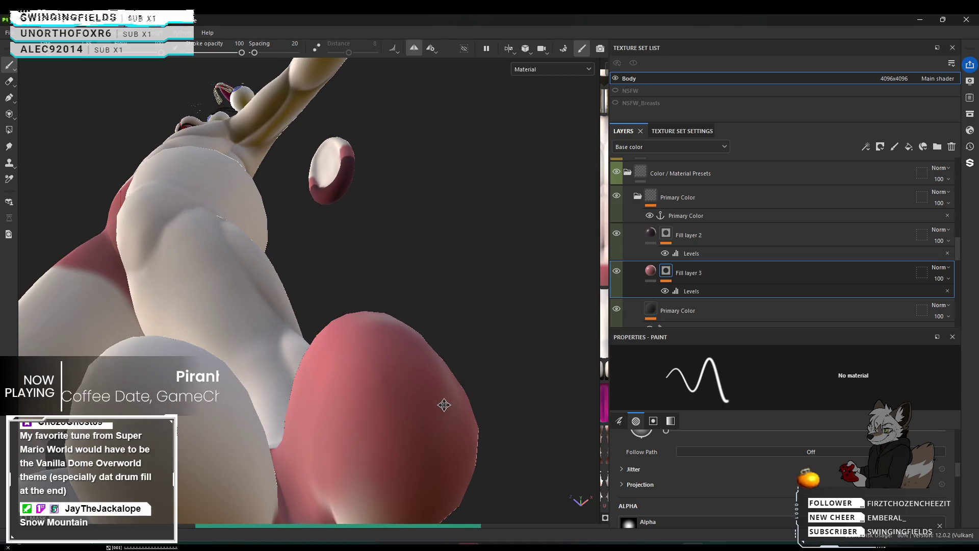
mouse_move(379, 468)
left_mouse_down("alt")
mouse_move(350, 476)
mouse_move(284, 458)
left_mouse_up("alt")
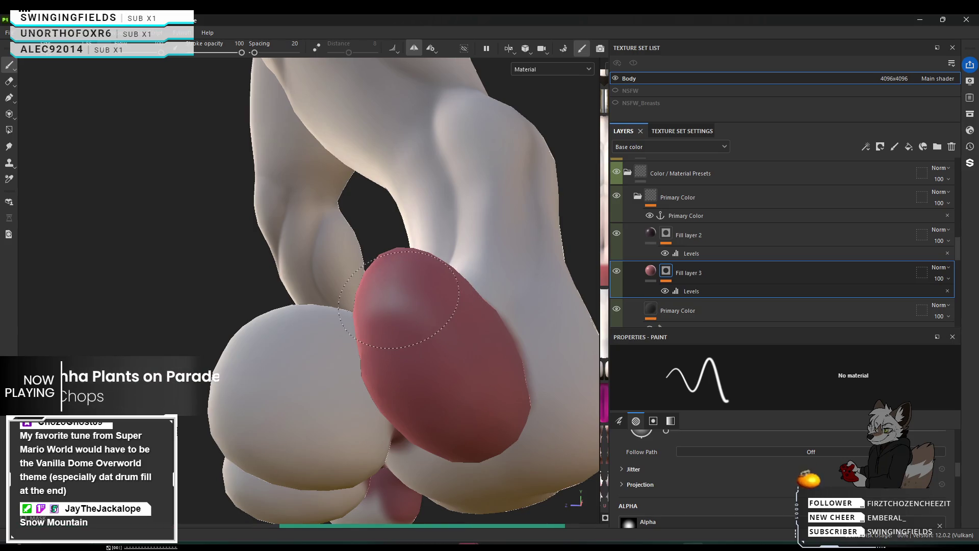
Step: Cover the remaining light patch in red and move in on the long toe
mouse_move(399, 299)
left_mouse_down()
mouse_move(481, 460)
mouse_move(419, 325)
left_mouse_up()
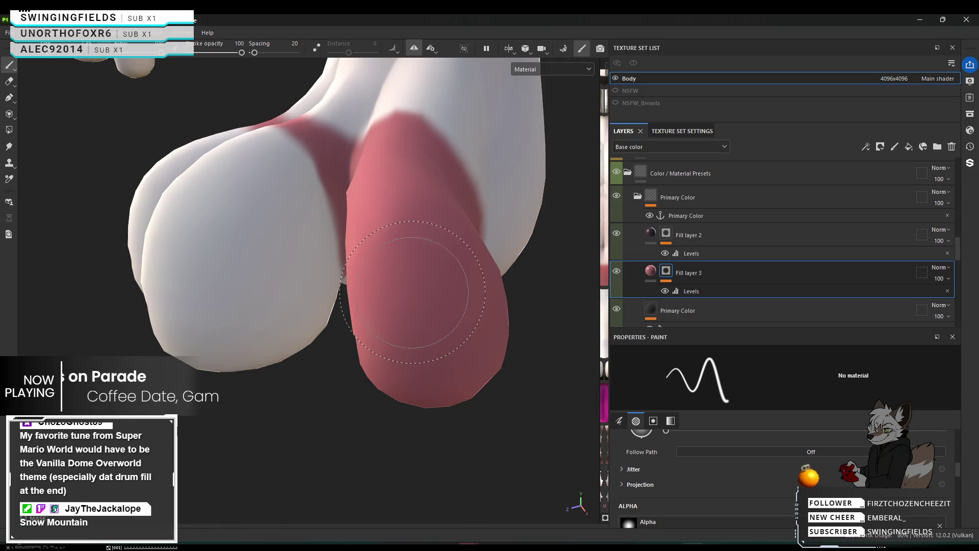
left_click_drag(450, 308, 531, 280, "alt")
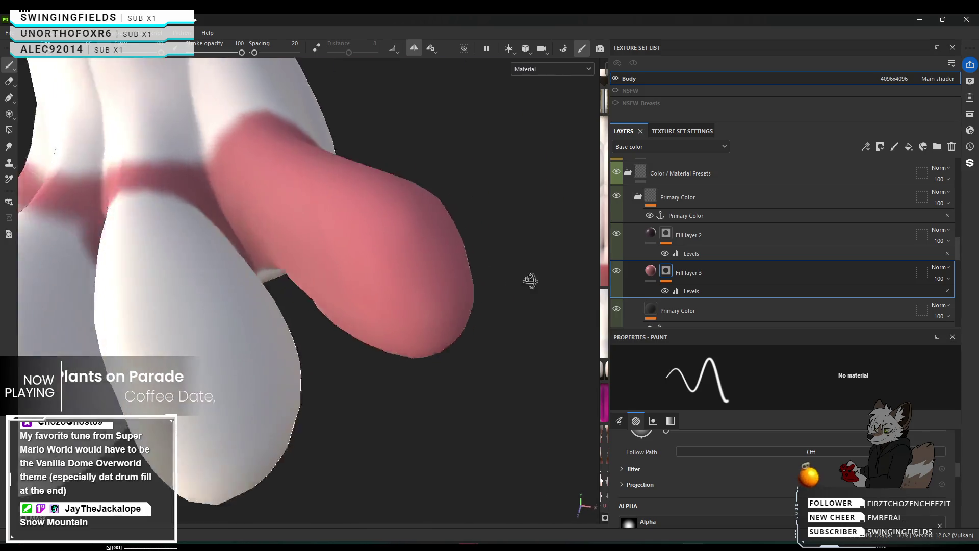
left_click_drag(283, 199, 363, 258, "alt")
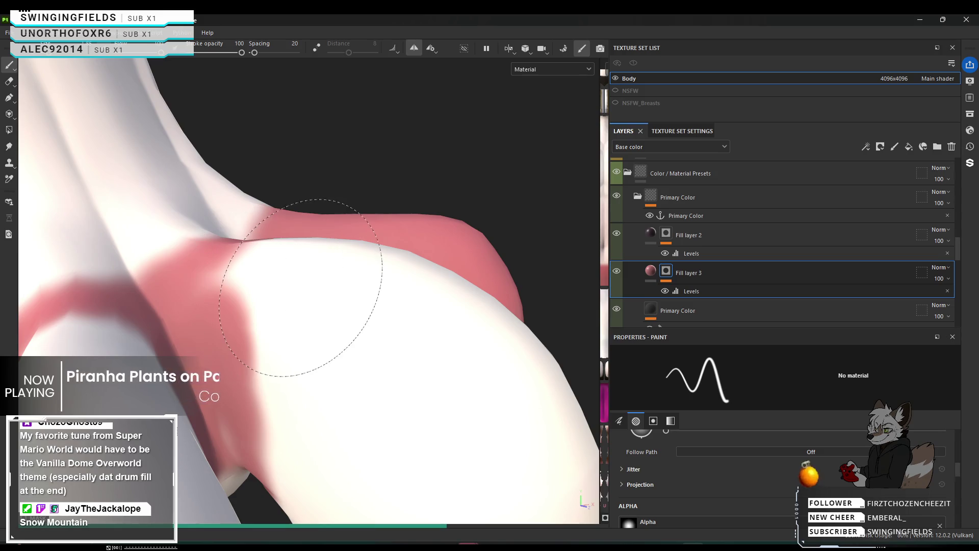
Step: Undo the last strokes with Ctrl+Z, then cover the remaining whitish spot on the shoulder band with pink
key("ctrl+z")
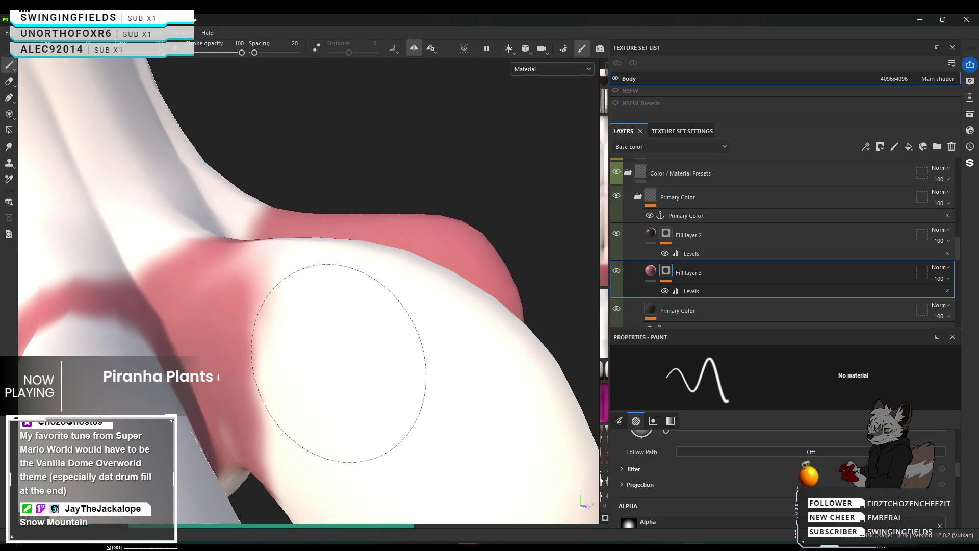
key("ctrl+z")
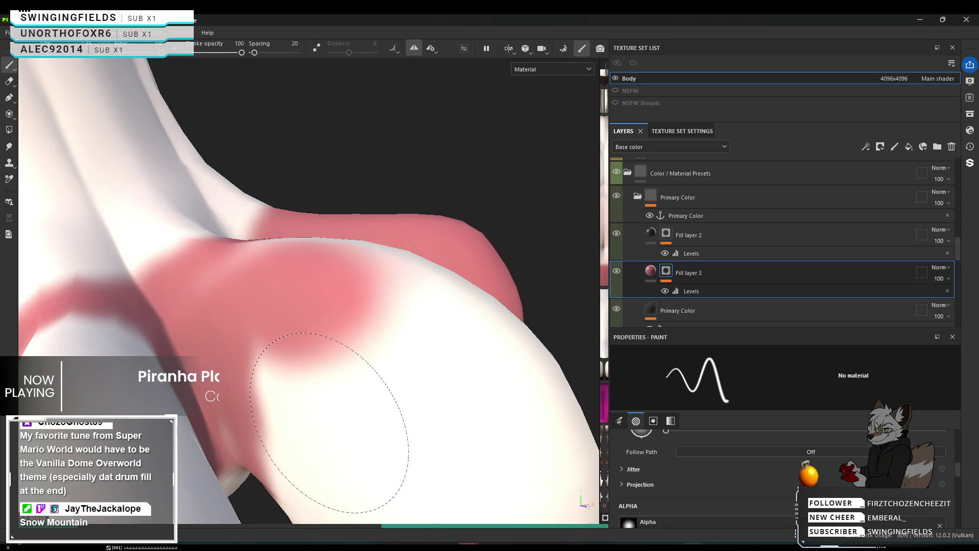
key("ctrl+z")
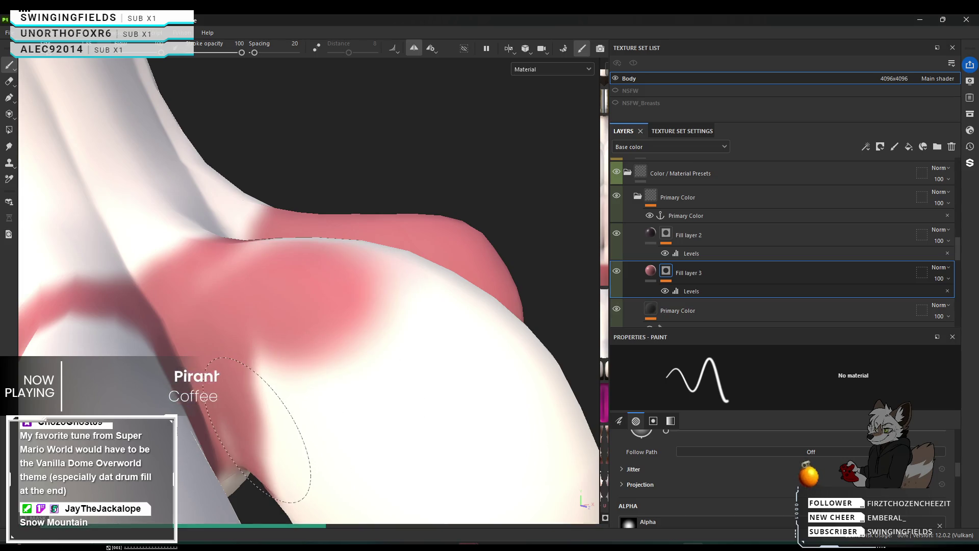
key("ctrl+z")
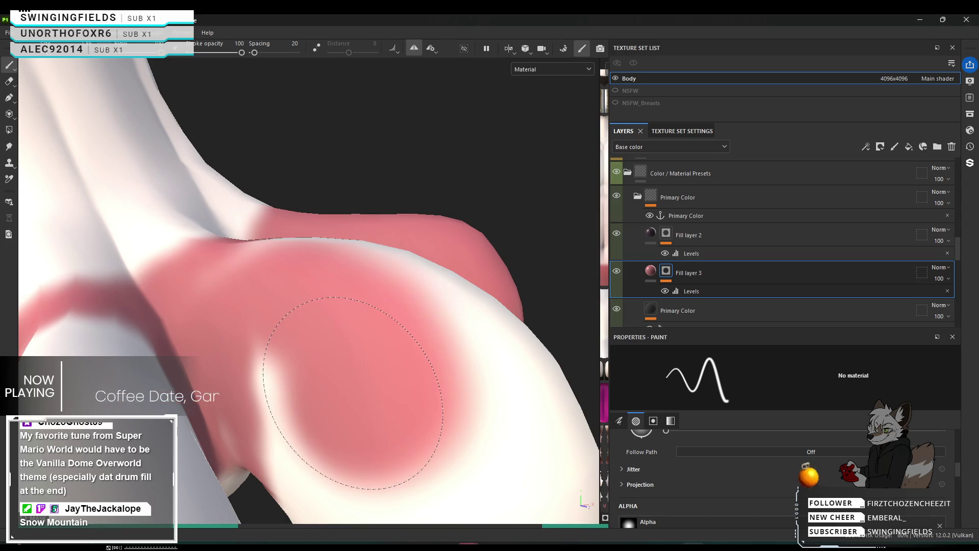
key("ctrl+z")
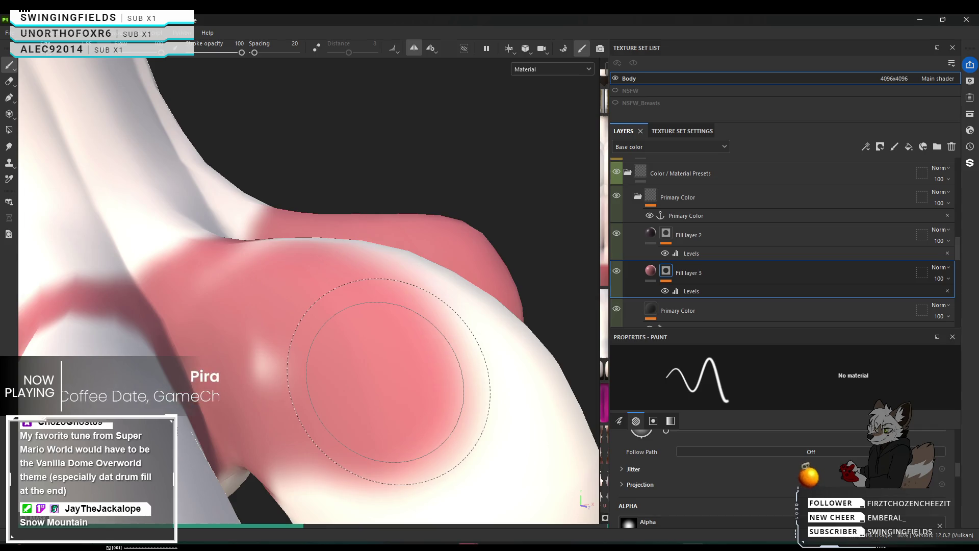
left_click_drag(389, 381, 306, 357)
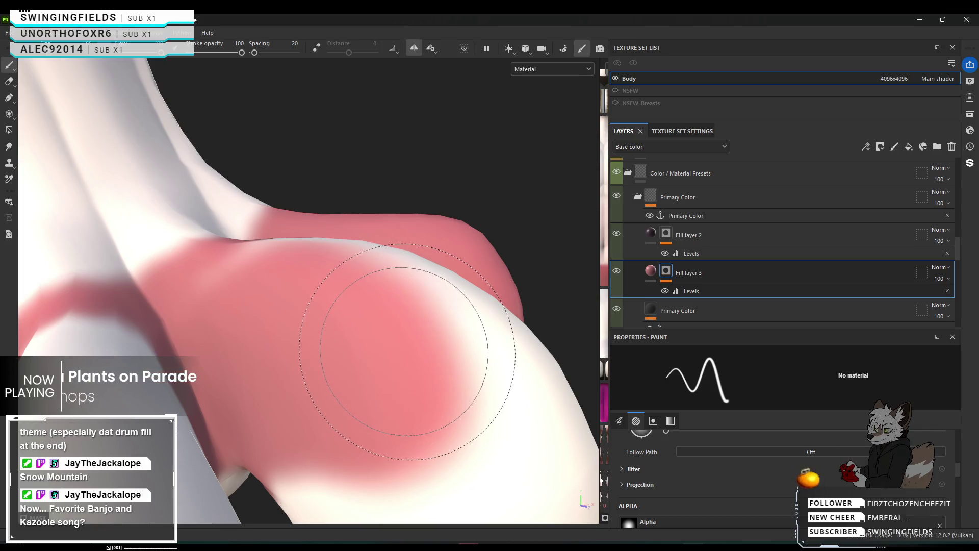
mouse_move(404, 352)
left_mouse_down("alt")
mouse_move(295, 415)
mouse_move(416, 371)
mouse_move(149, 350)
mouse_move(208, 339)
mouse_move(307, 241)
mouse_move(308, 334)
mouse_move(399, 385)
mouse_move(242, 370)
left_mouse_up("alt")
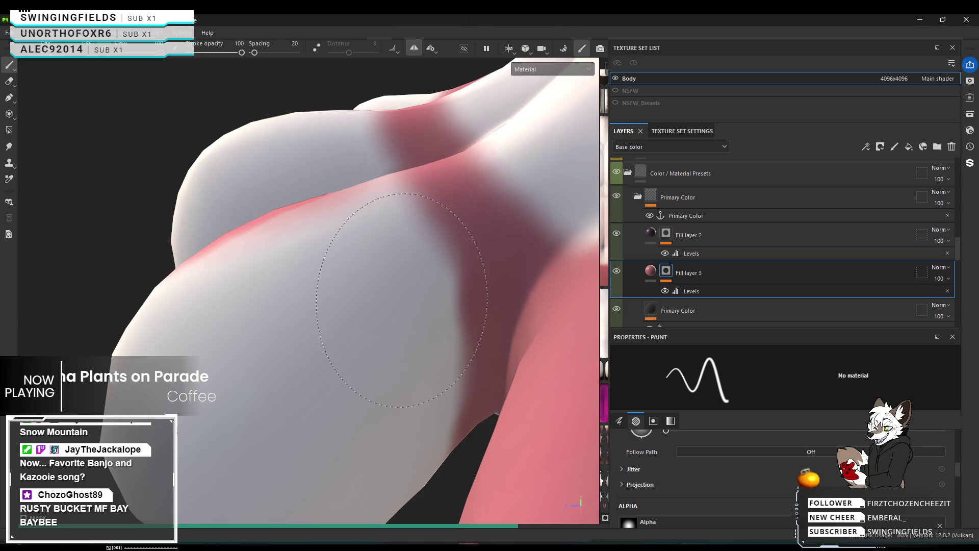
Step: Paint dark red across the hip's upper side, covering its light band
left_click_drag(391, 218, 394, 253)
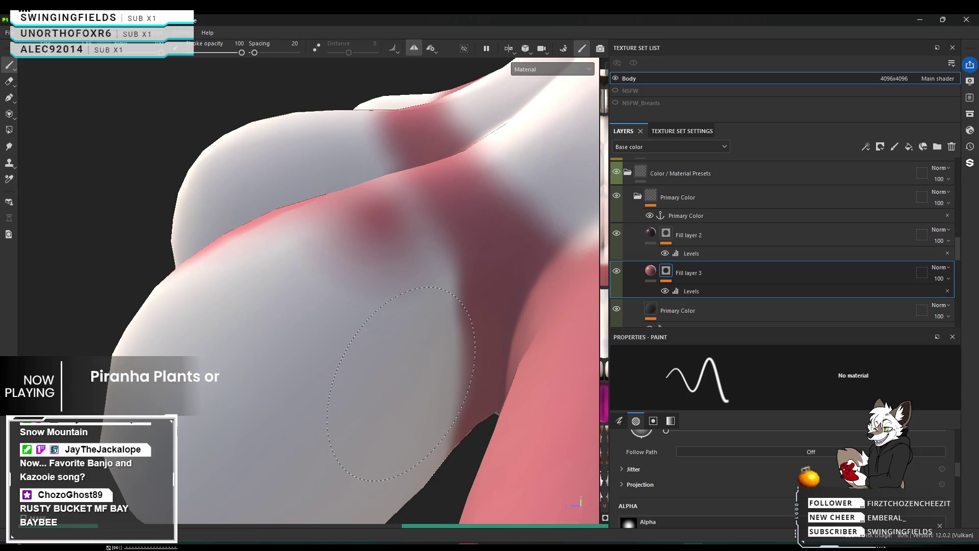
left_click_drag(398, 272, 389, 294)
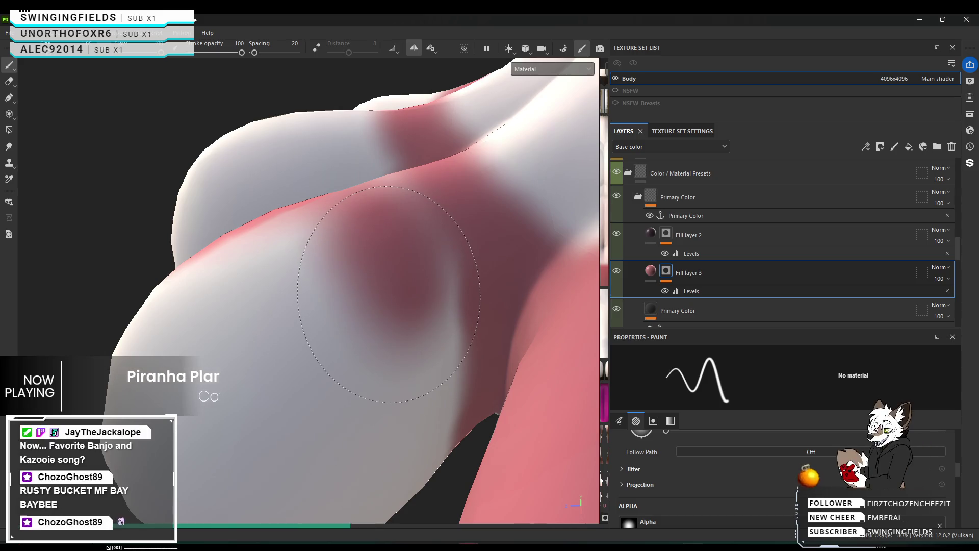
left_click_drag(417, 351, 425, 348)
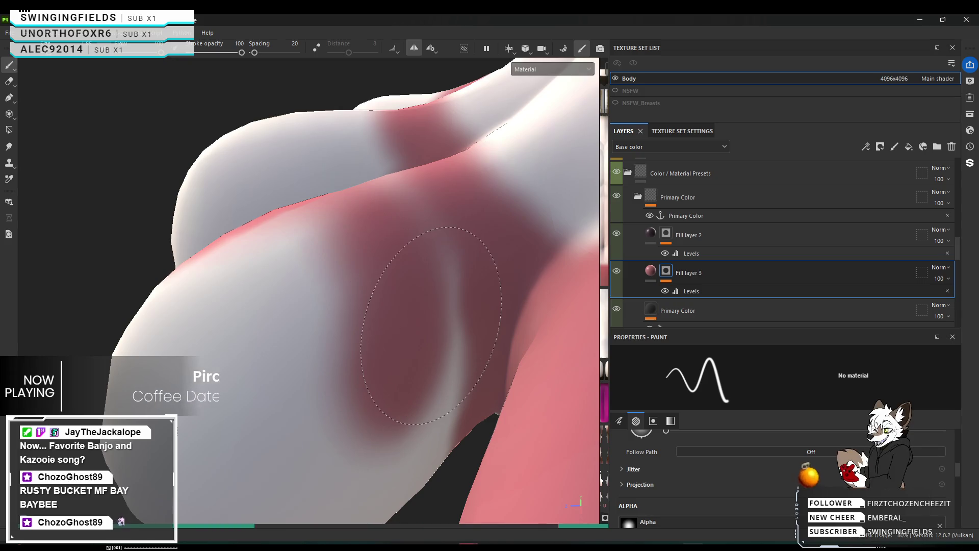
left_click_drag(438, 313, 441, 310)
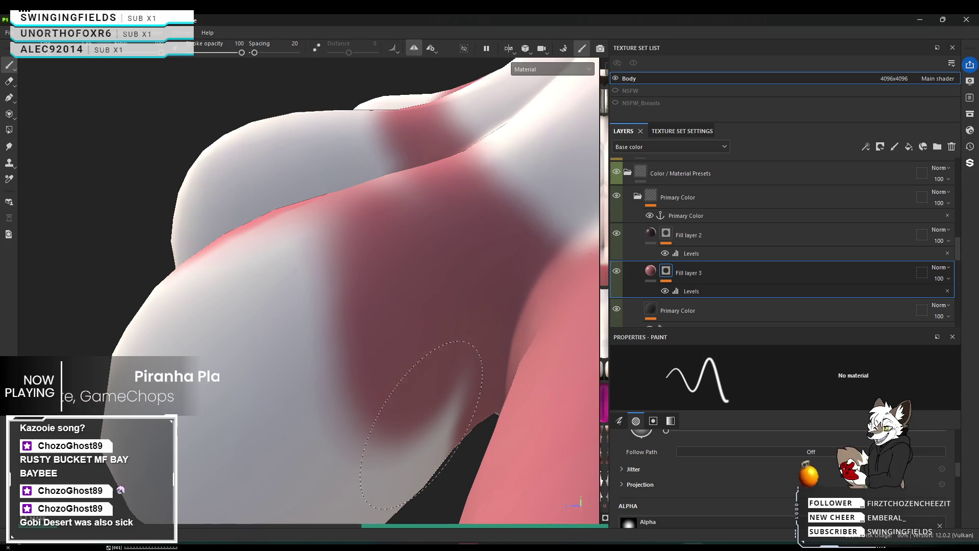
left_click_drag(290, 328, 327, 293, "alt")
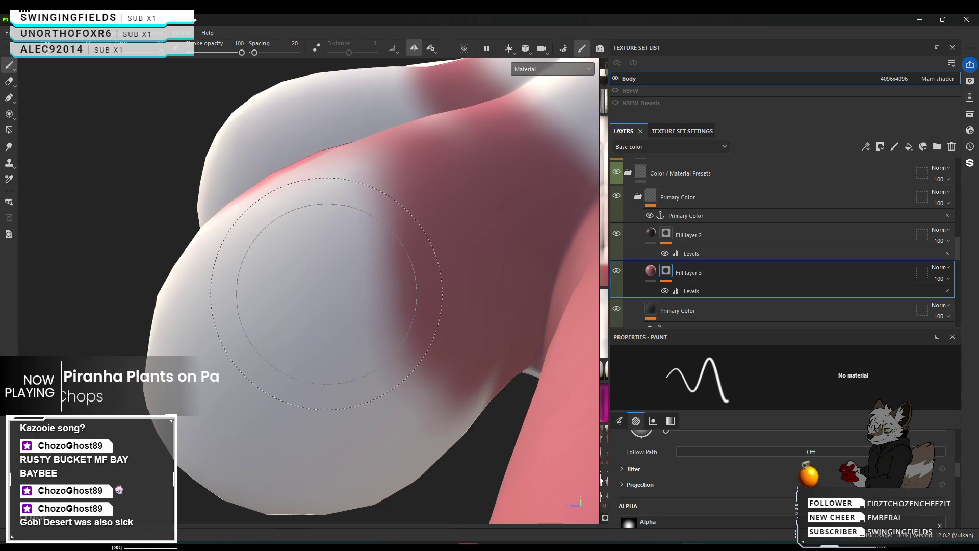
mouse_move(240, 350)
left_mouse_down("alt")
mouse_move(299, 328)
mouse_move(232, 338)
mouse_move(197, 328)
mouse_move(293, 243)
mouse_move(449, 329)
left_mouse_up("alt")
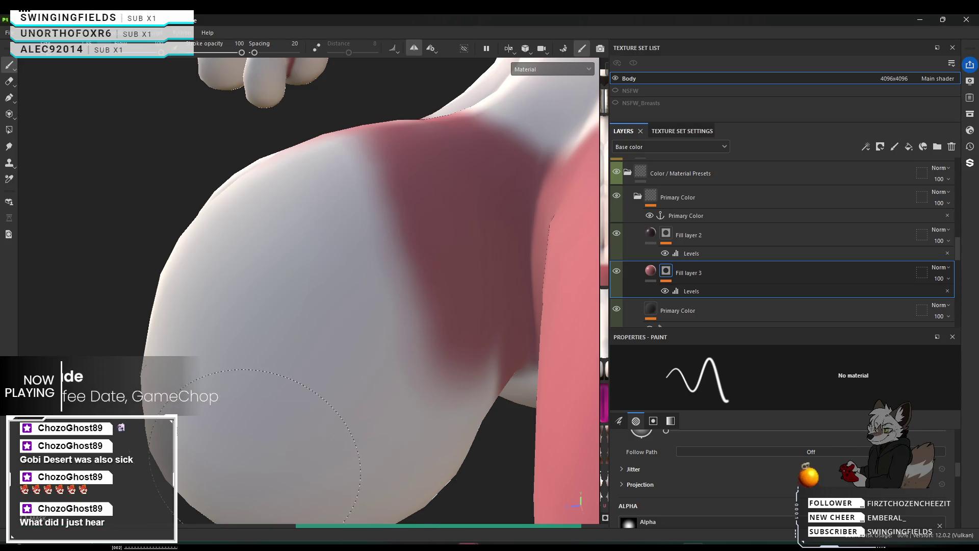
Step: Cover the hip's lower edge and grey patch with dark red from below
left_click(414, 416)
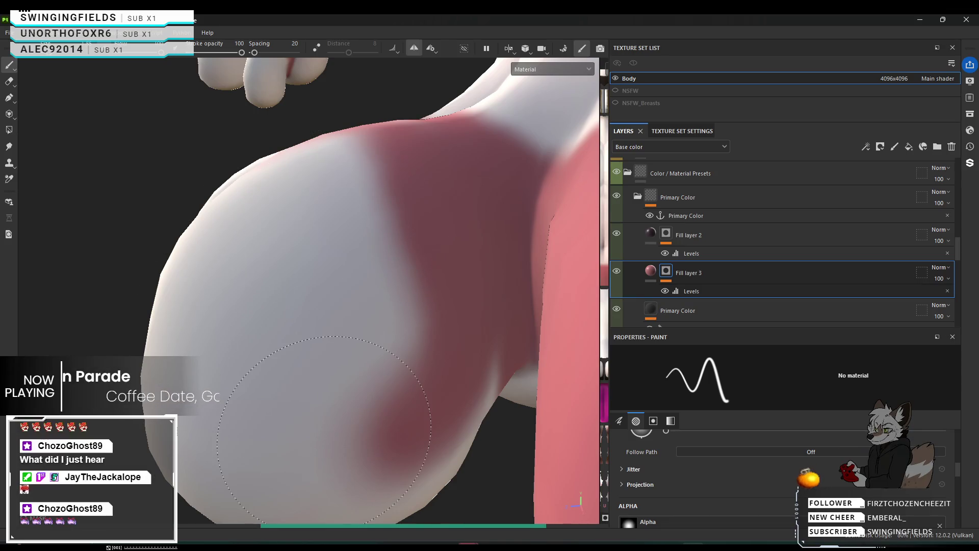
left_click_drag(324, 429, 312, 354)
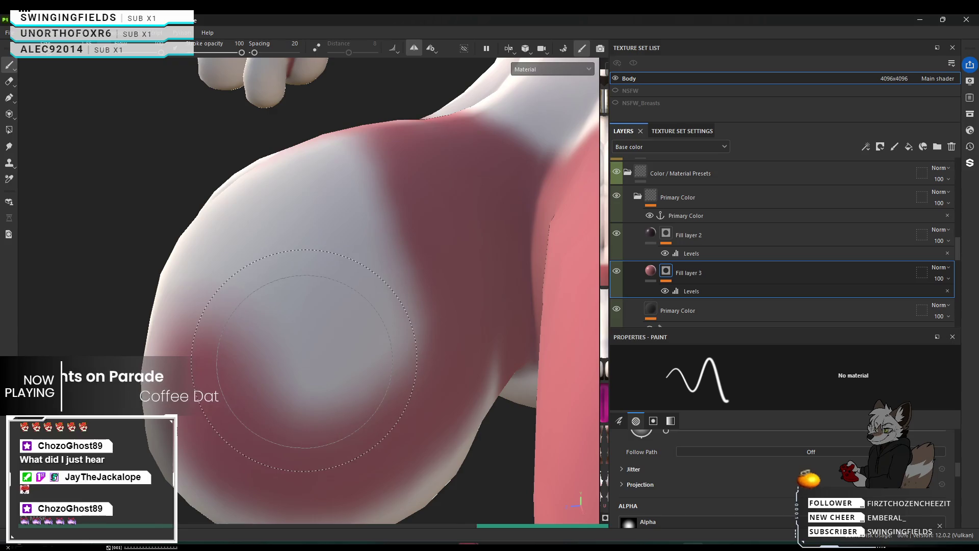
left_click(305, 359)
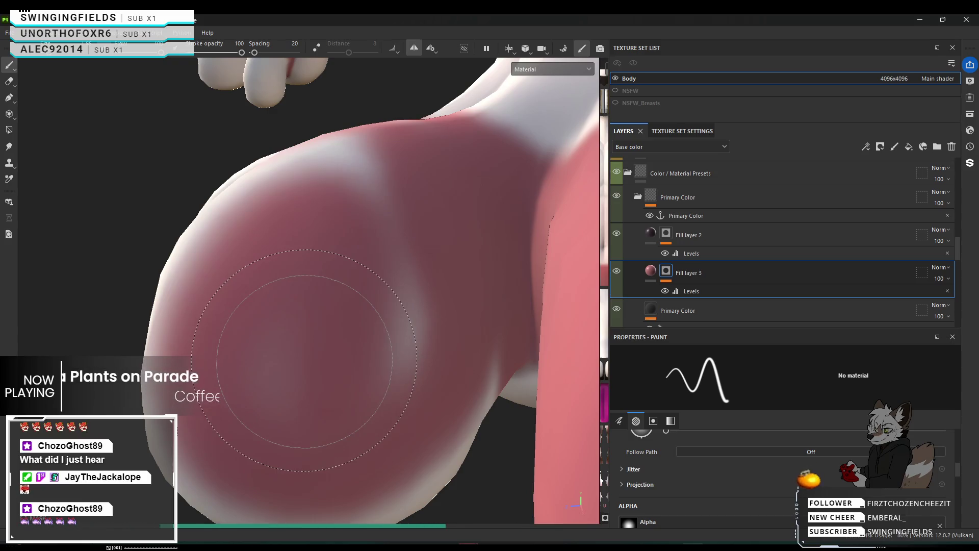
mouse_move(304, 360)
left_mouse_down("alt")
mouse_move(269, 341)
mouse_move(275, 321)
mouse_move(303, 336)
left_mouse_up("alt")
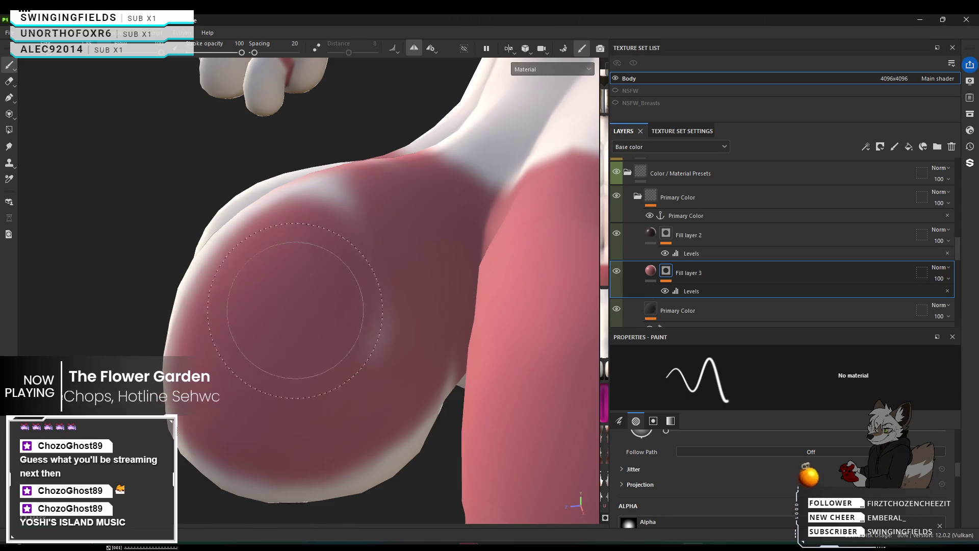
left_click_drag(153, 306, 252, 348, "alt")
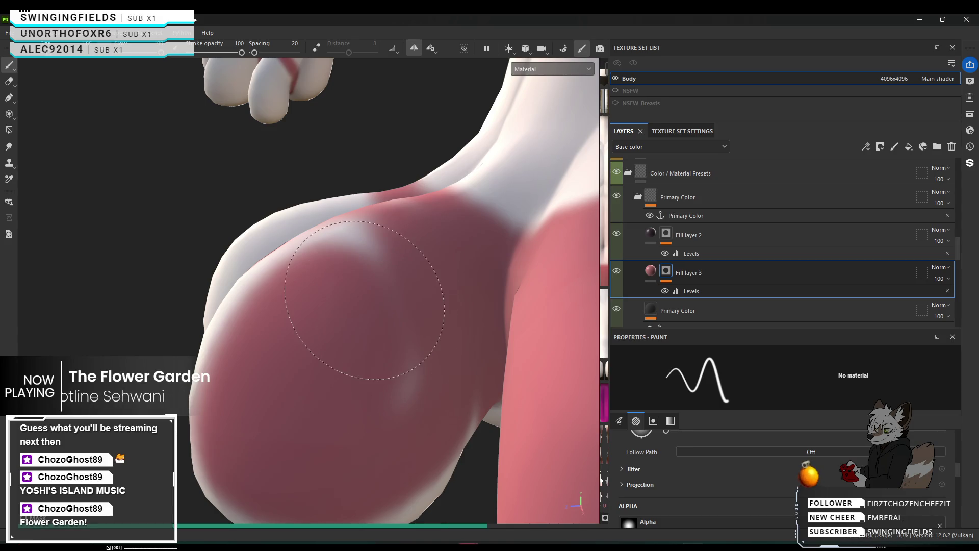
mouse_move(350, 306)
left_mouse_down("alt")
mouse_move(372, 288)
mouse_move(494, 280)
left_mouse_up("alt")
Step: With a much larger brush, paint even pink over the pale streak and lower edge of the curved toe
right_click_drag(254, 256, 313, 276, "ctrl")
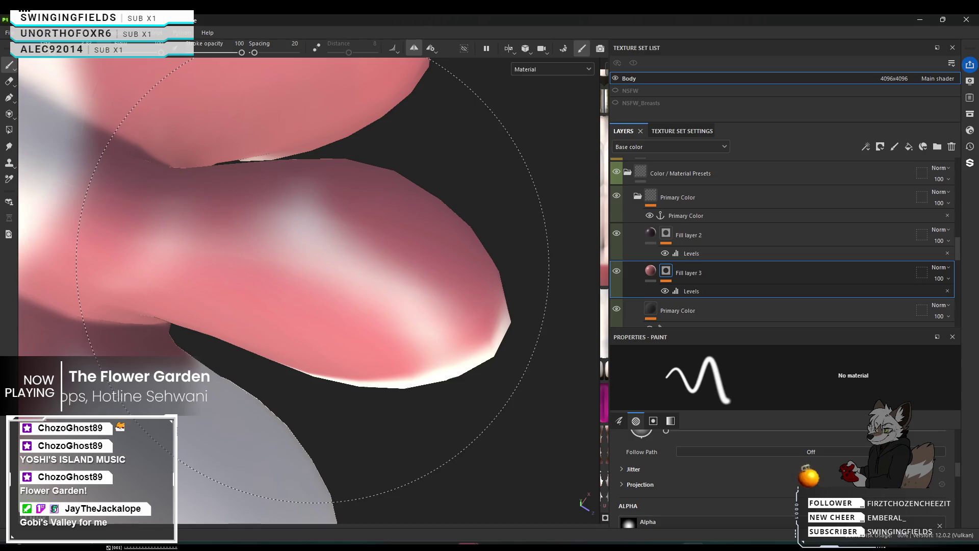
mouse_move(312, 276)
left_mouse_down()
mouse_move(361, 275)
mouse_move(429, 364)
left_mouse_up()
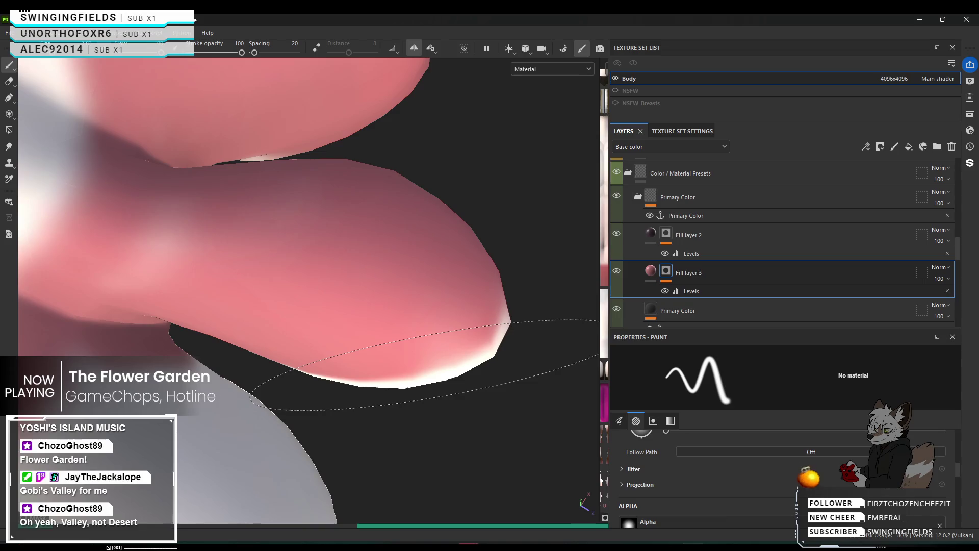
mouse_move(442, 306)
left_mouse_down()
mouse_move(433, 348)
mouse_move(369, 350)
left_mouse_up()
left_click_drag(383, 366, 237, 452, "alt")
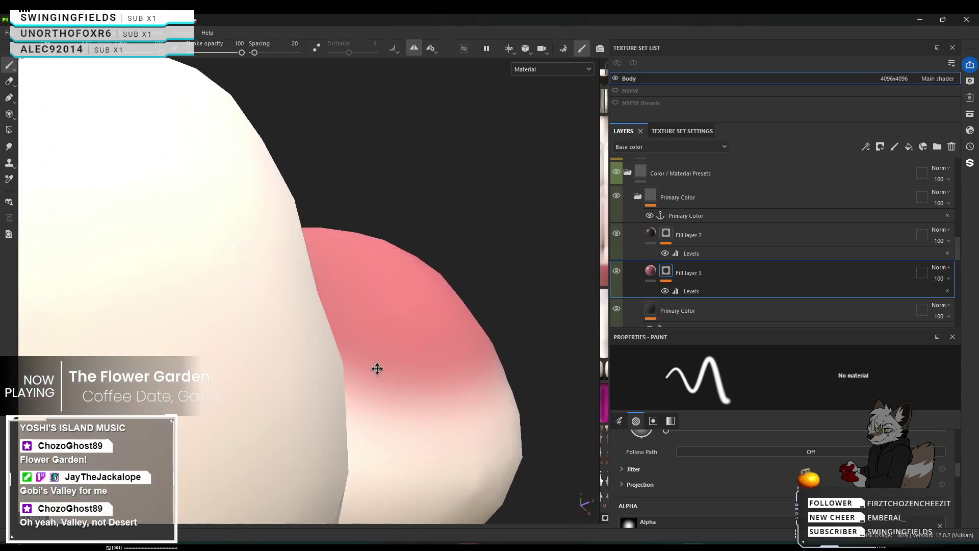
Step: Move in close to the hand's fingers and shrink the brush
mouse_move(257, 405)
left_mouse_down("alt")
mouse_move(271, 409)
mouse_move(352, 305)
left_mouse_up("alt")
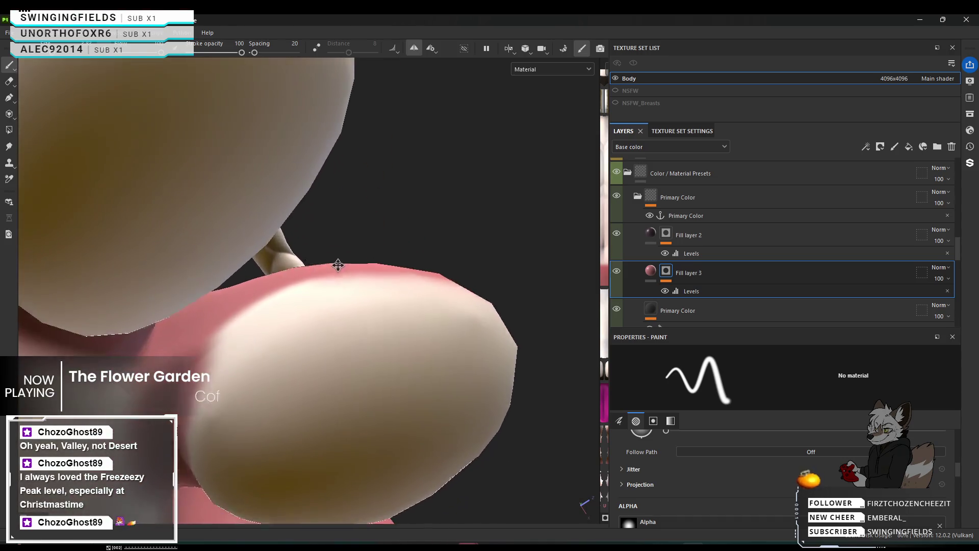
left_click_drag(352, 306, 405, 208, "alt")
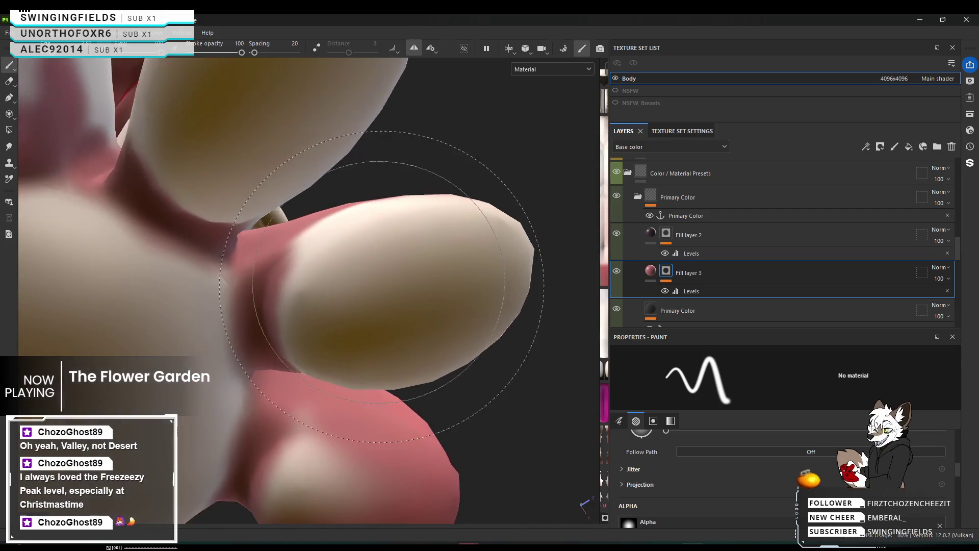
left_click_drag(402, 318, 400, 296, "alt")
right_click_drag(400, 297, 343, 260, "ctrl")
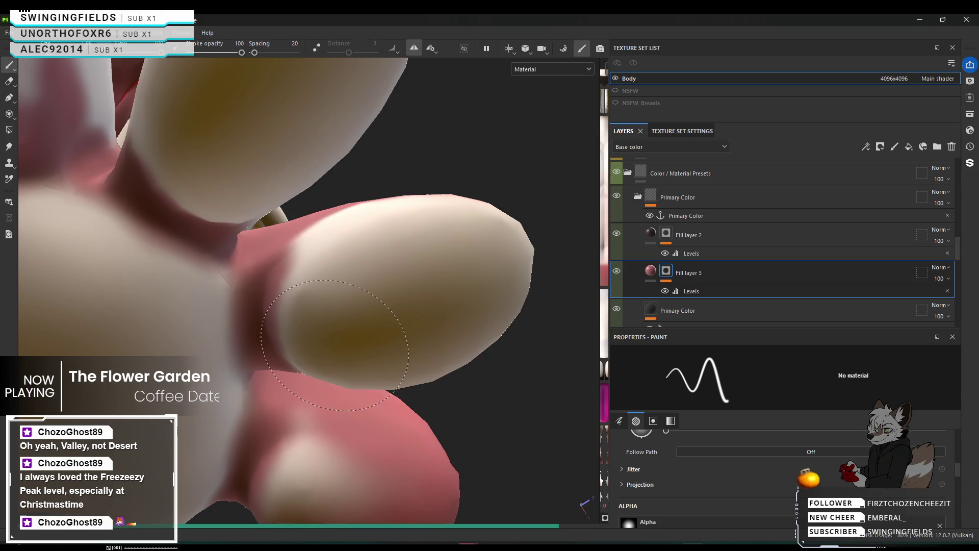
Step: Paint the cream fingertip and its yellowish patch pink-red
left_click(339, 244)
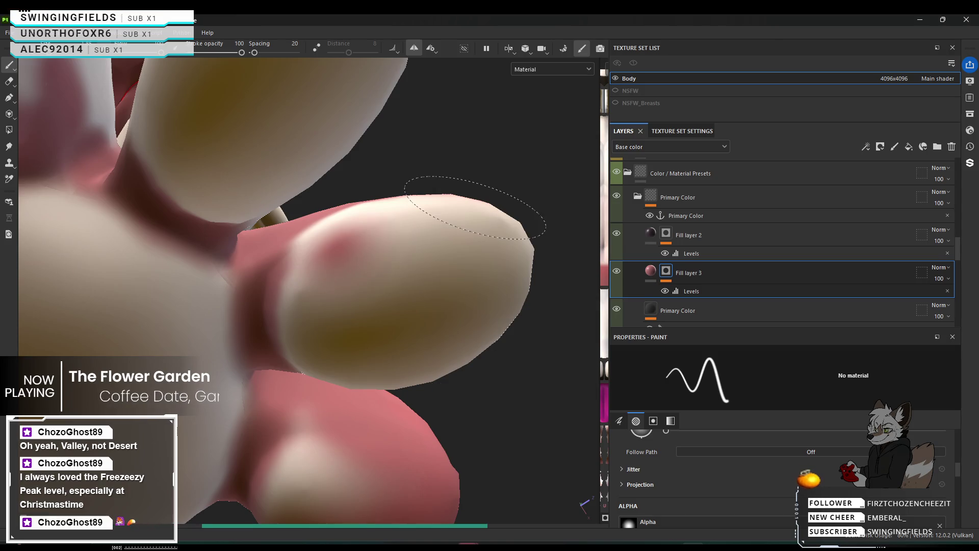
left_click(390, 231)
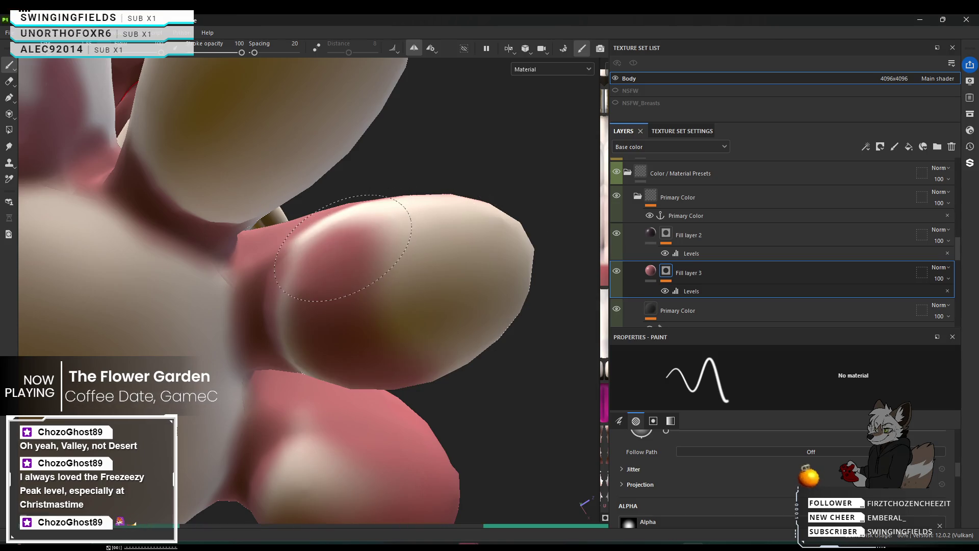
left_click_drag(459, 252, 302, 329)
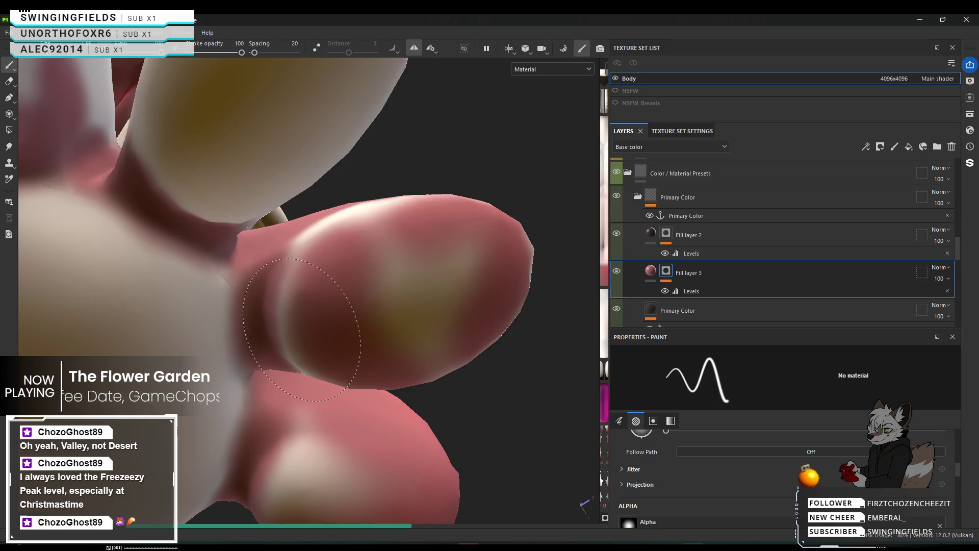
left_click_drag(344, 247, 403, 230)
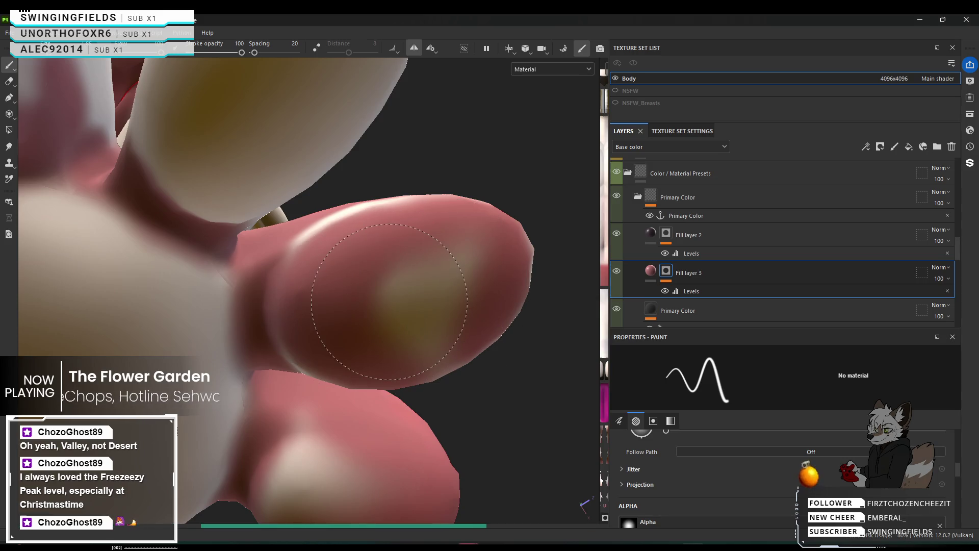
left_click(389, 301)
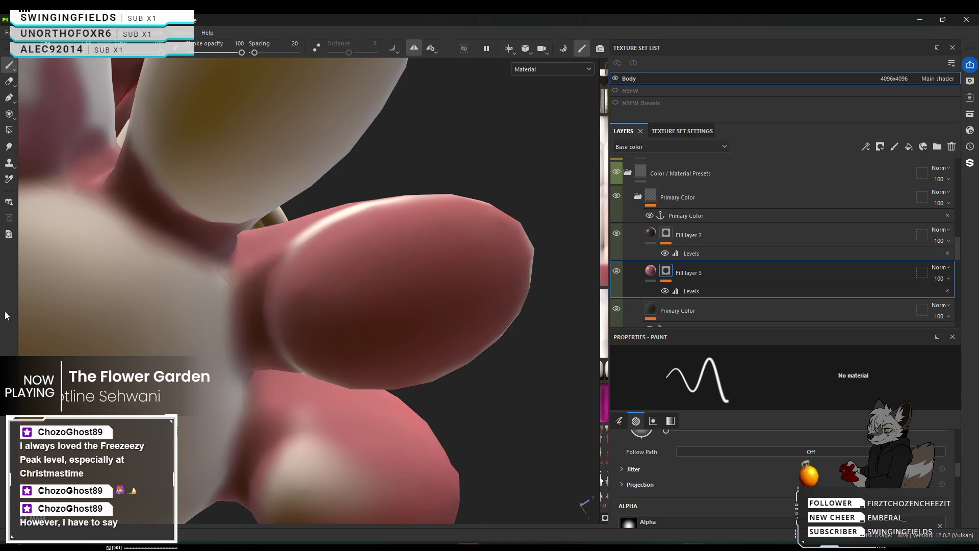
mouse_move(437, 306)
left_mouse_down("alt")
mouse_move(414, 442)
mouse_move(535, 365)
mouse_move(474, 381)
mouse_move(389, 273)
left_mouse_up("alt")
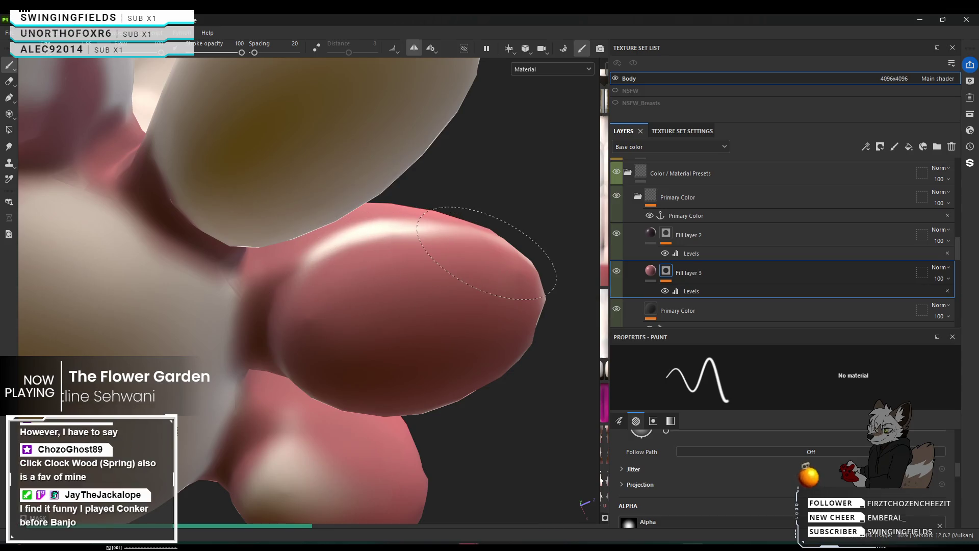
right_click_drag(486, 253, 467, 269, "shift")
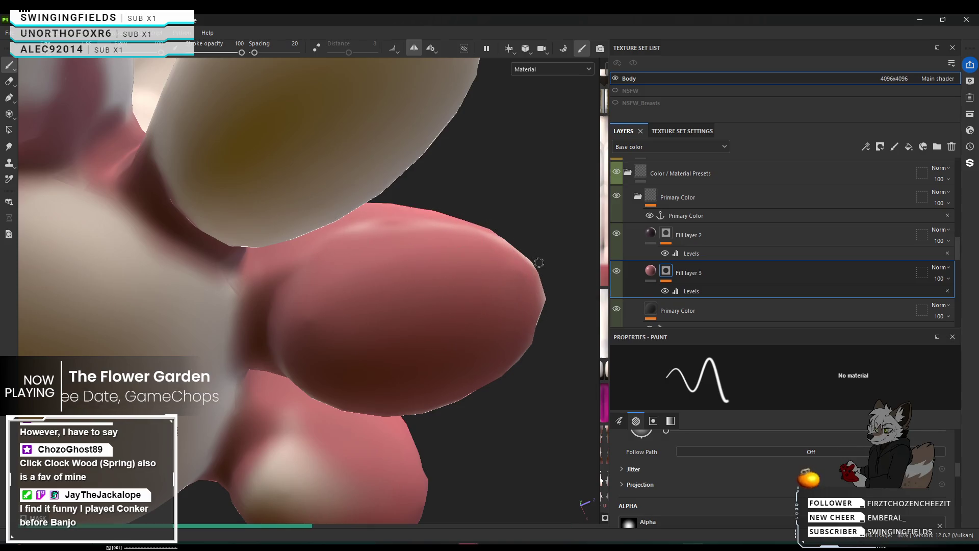
mouse_move(499, 299)
left_mouse_down("alt")
mouse_move(326, 395)
mouse_move(204, 322)
mouse_move(437, 339)
left_mouse_up("alt")
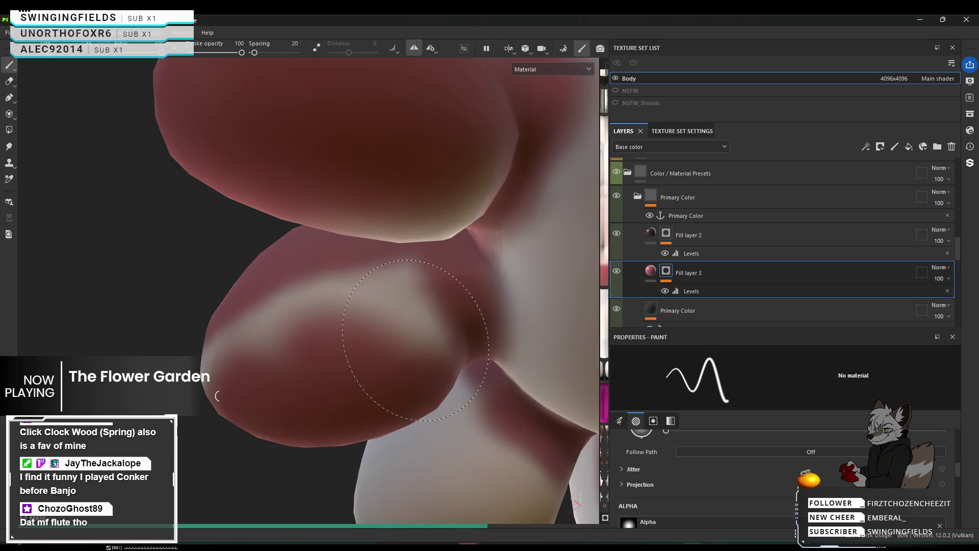
Step: Paint darker red over the pale band and highlight on the rounded red lobes
mouse_move(402, 335)
left_mouse_down()
mouse_move(362, 327)
mouse_move(230, 349)
left_mouse_up()
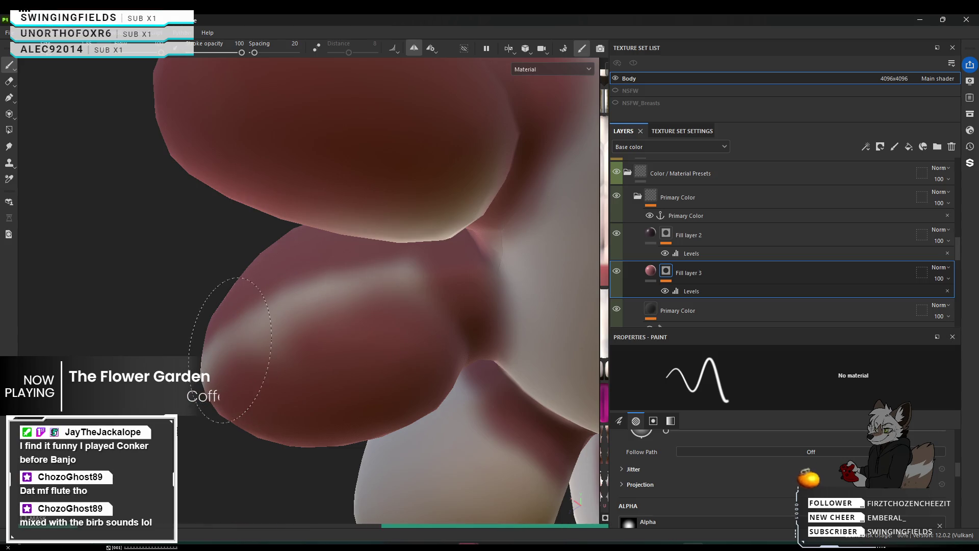
left_click_drag(306, 320, 368, 298)
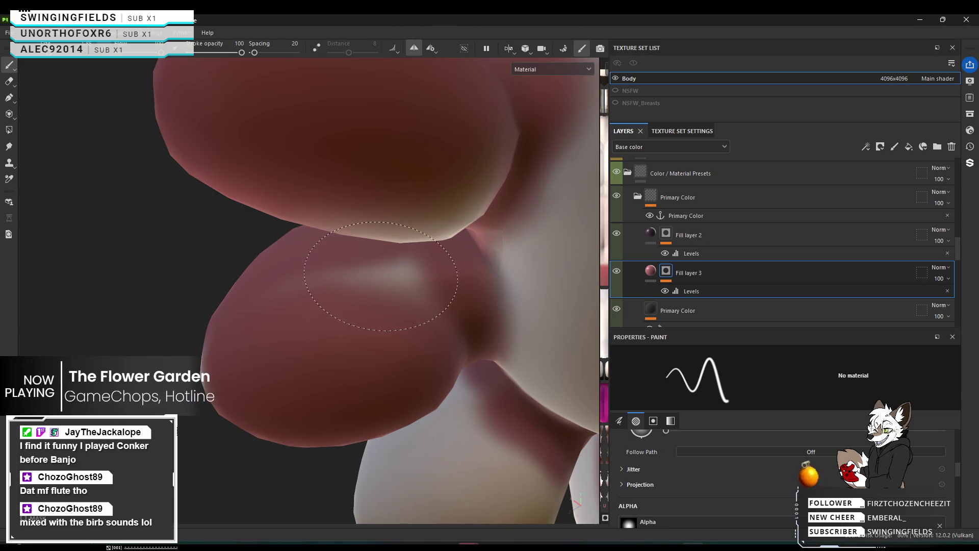
left_click_drag(391, 275, 387, 283)
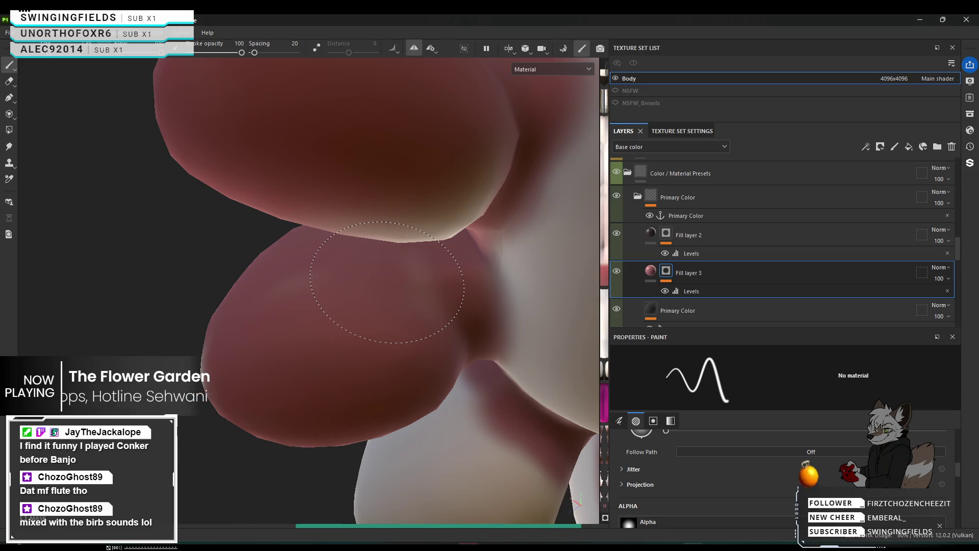
mouse_move(303, 315)
left_mouse_down()
mouse_move(328, 322)
mouse_move(349, 359)
mouse_move(673, 435)
mouse_move(308, 314)
left_mouse_up()
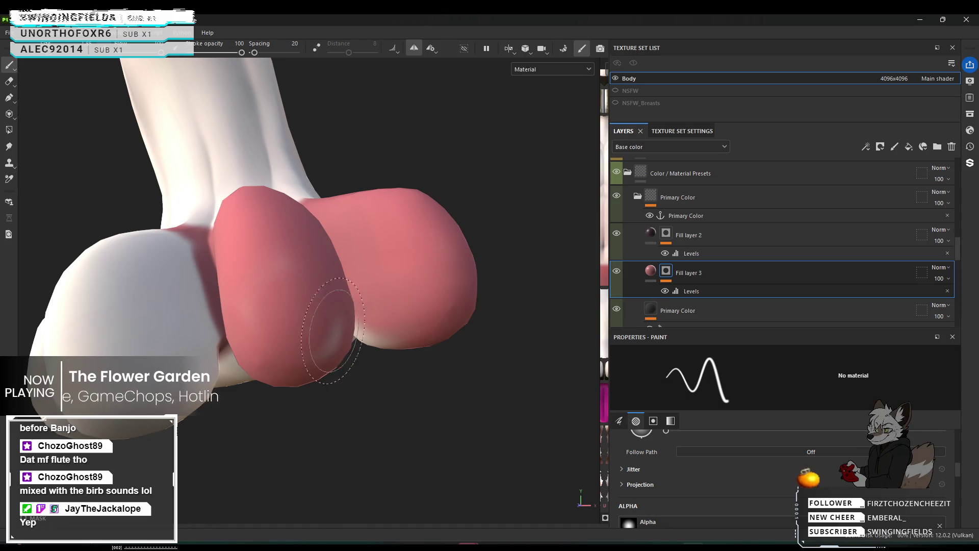
left_click_drag(298, 304, 200, 312, "alt")
key("bracketright")
key("bracketright")
key("bracketright")
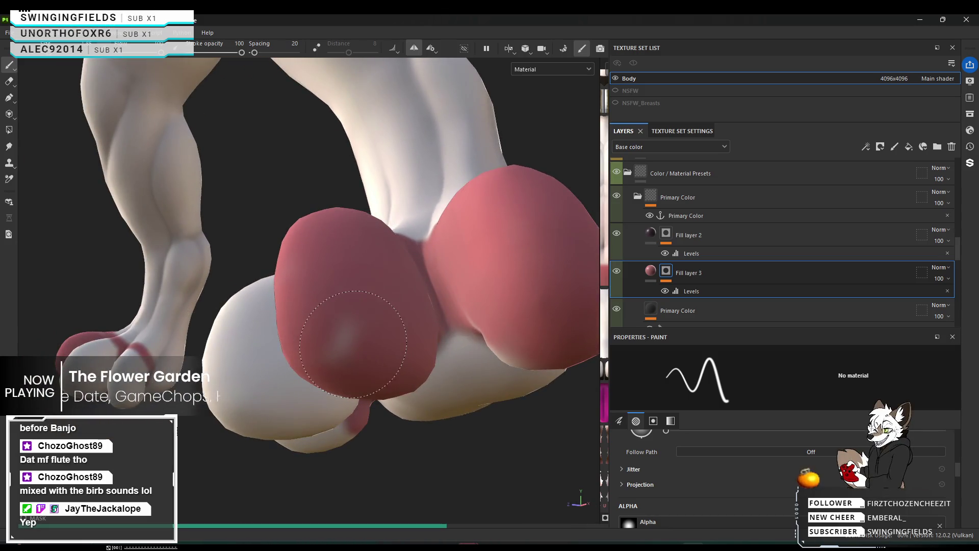
middle_click_drag(365, 348, 423, 358, "alt")
mouse_move(423, 358)
left_mouse_down("alt")
mouse_move(648, 378)
mouse_move(528, 369)
left_mouse_up("alt")
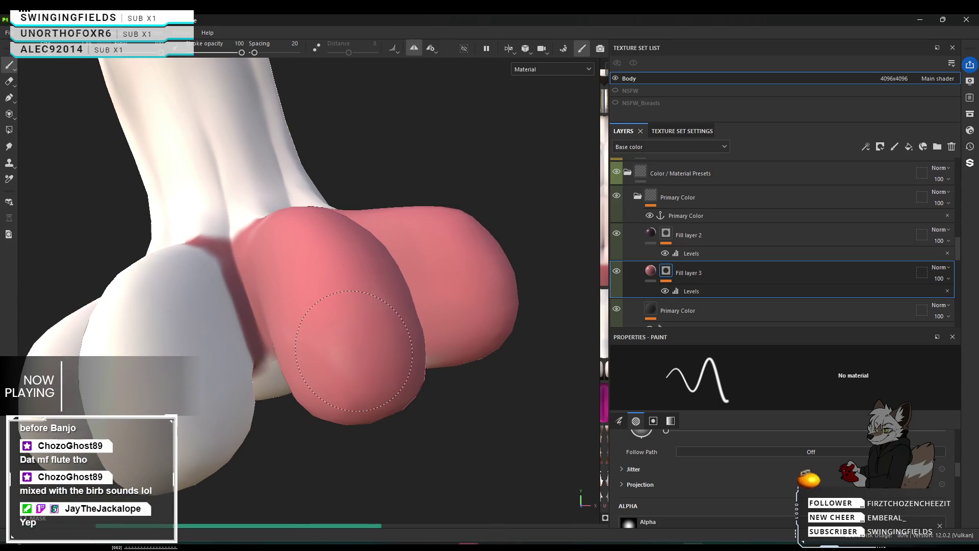
mouse_move(387, 344)
left_mouse_down("alt")
mouse_move(467, 354)
mouse_move(256, 372)
left_mouse_up("alt")
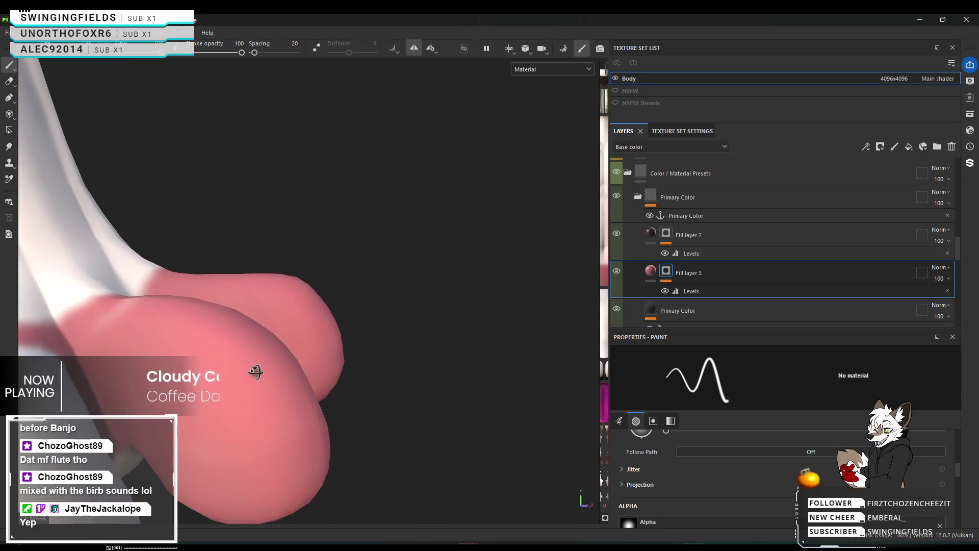
left_click_drag(256, 372, 271, 334, "alt")
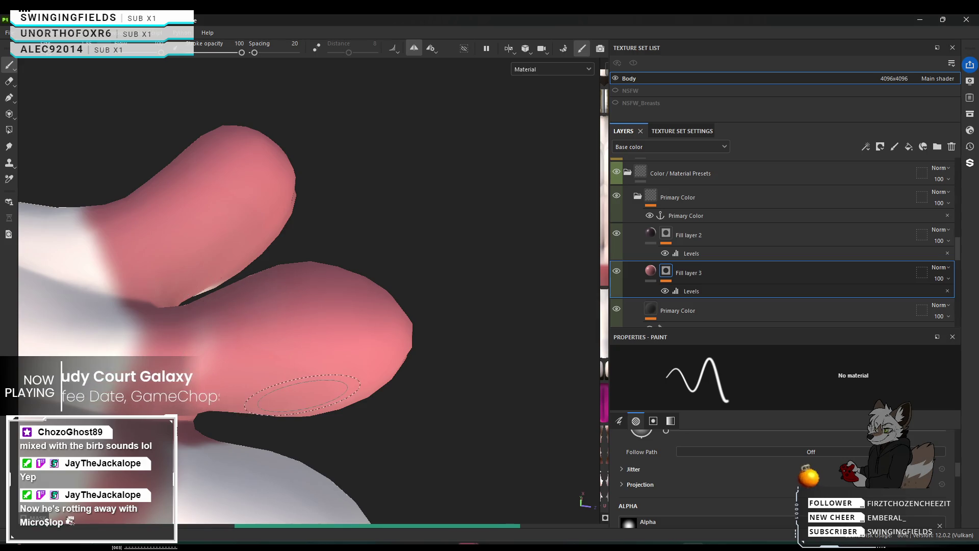
mouse_move(314, 393)
left_mouse_down("alt")
mouse_move(168, 381)
mouse_move(175, 312)
mouse_move(283, 283)
left_mouse_up("alt")
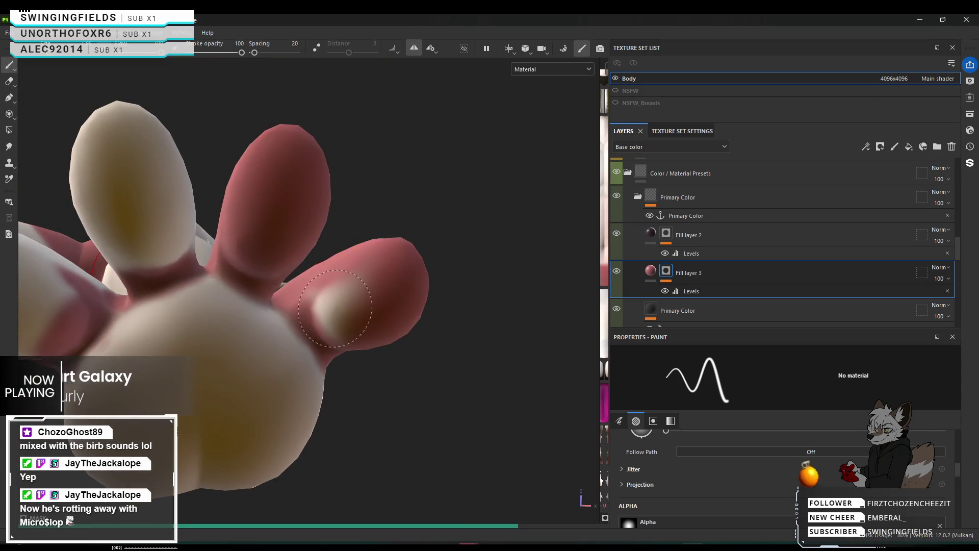
Step: Paint pink over the cream paw pad and along the toe base, then orbit to the pink-banded toes
left_click_drag(335, 308, 342, 298)
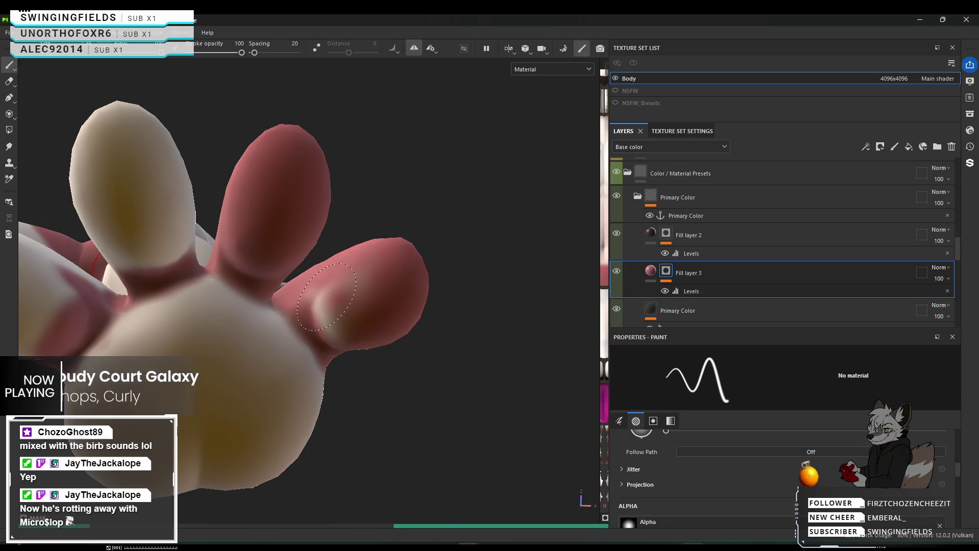
left_click_drag(326, 296, 328, 322)
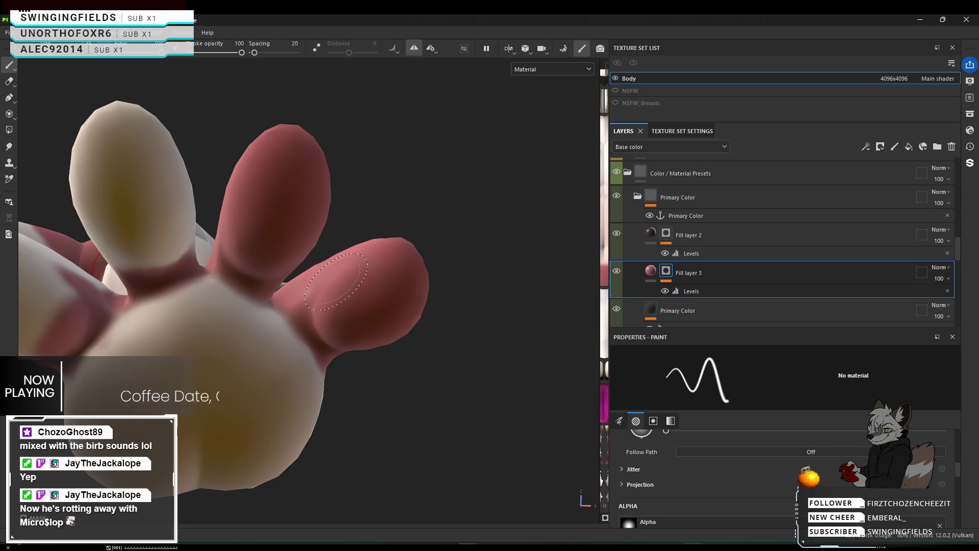
mouse_move(360, 265)
left_mouse_down("alt")
mouse_move(588, 380)
mouse_move(529, 328)
left_mouse_up("alt")
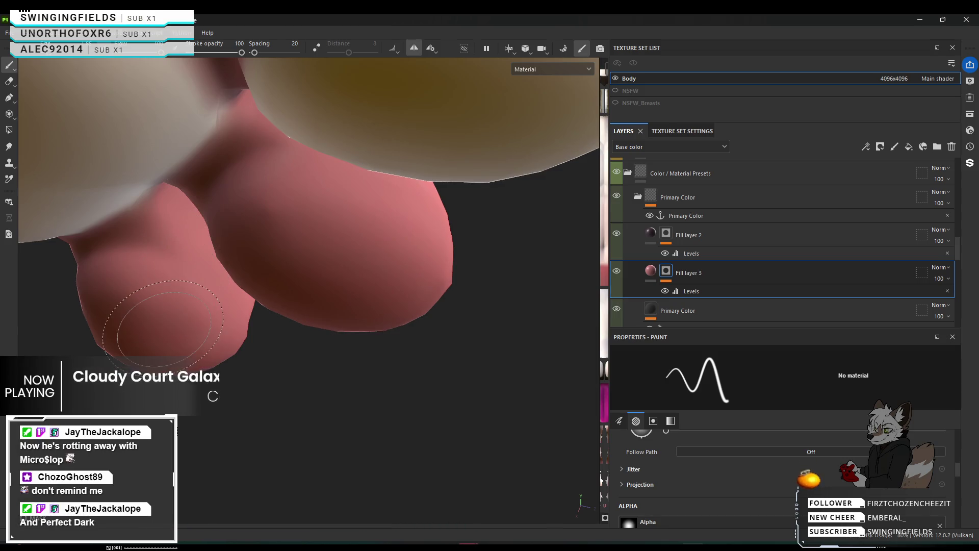
left_click_drag(267, 356, 305, 156, "alt")
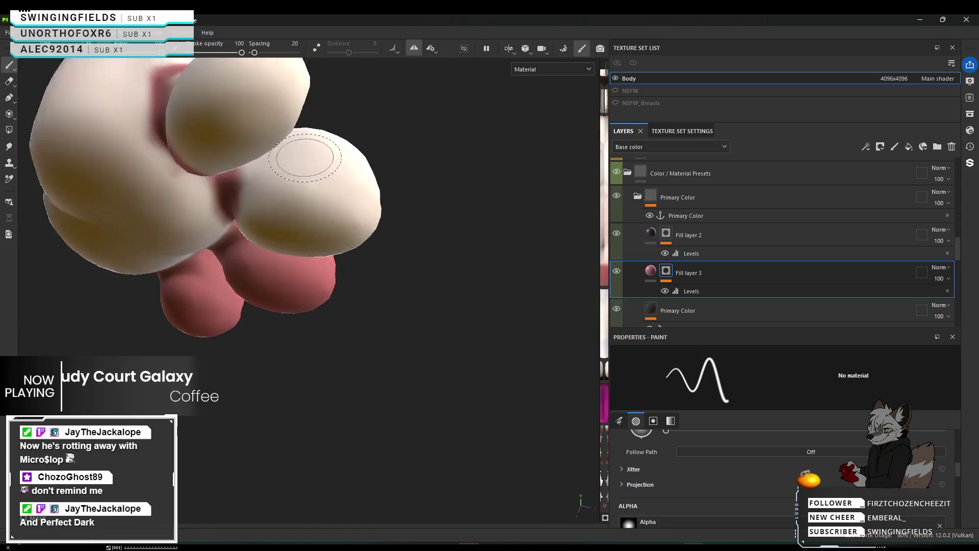
mouse_move(305, 156)
right_mouse_down("alt")
mouse_move(301, 319)
mouse_move(273, 379)
right_mouse_up("alt")
mouse_move(273, 378)
left_mouse_down("alt")
mouse_move(220, 374)
mouse_move(363, 334)
mouse_move(334, 343)
left_mouse_up("alt")
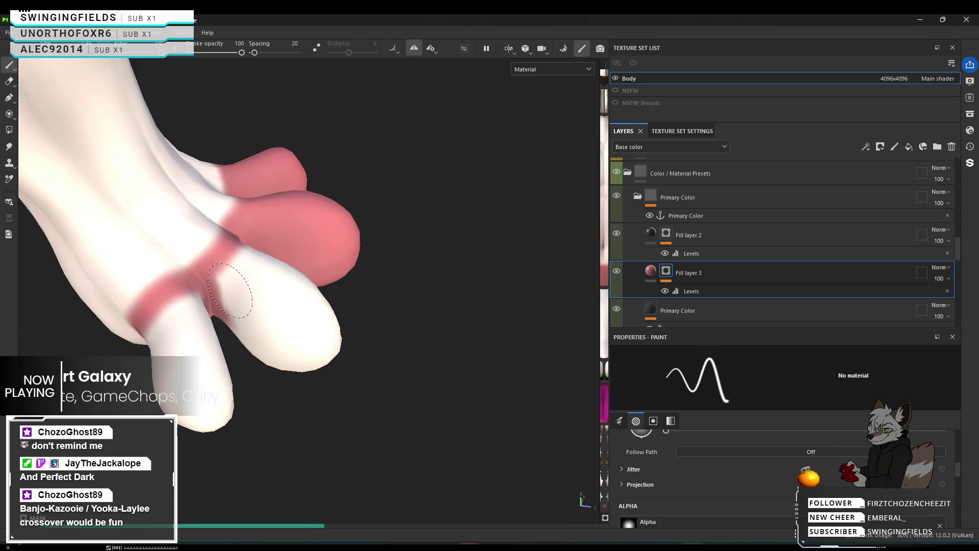
Step: Dab and stroke pink onto the white toe to start filling it
left_click_drag(258, 263, 260, 264)
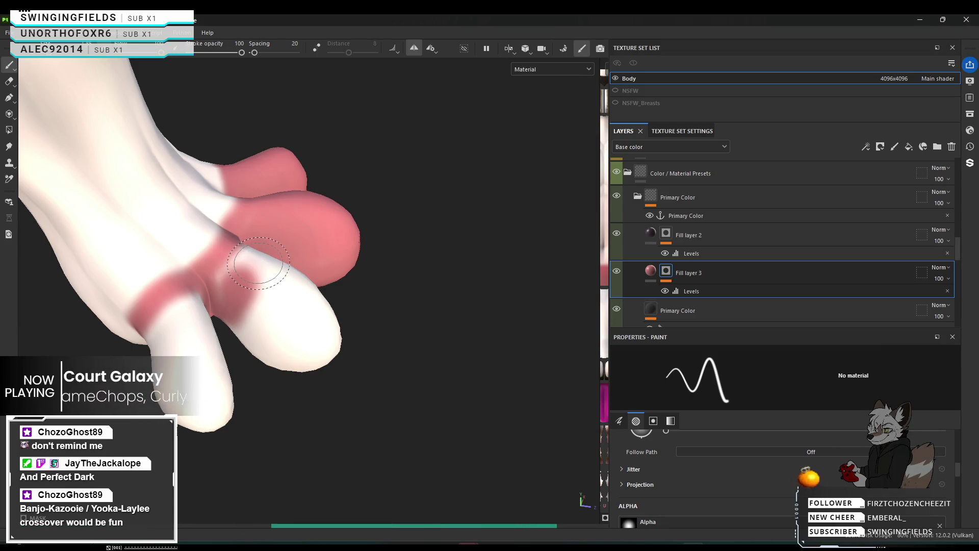
left_click(258, 262)
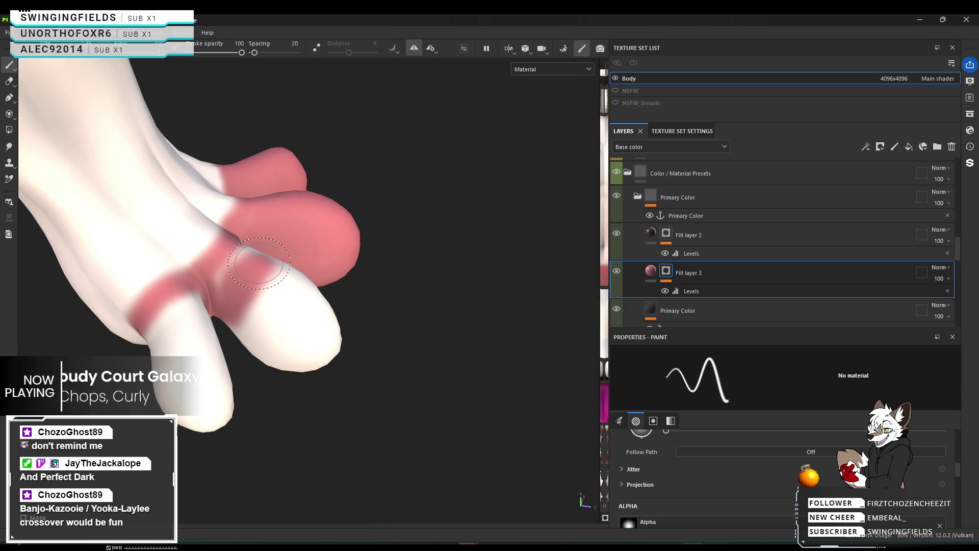
mouse_move(306, 274)
left_mouse_down("alt")
mouse_move(127, 322)
mouse_move(67, 320)
left_mouse_up("alt")
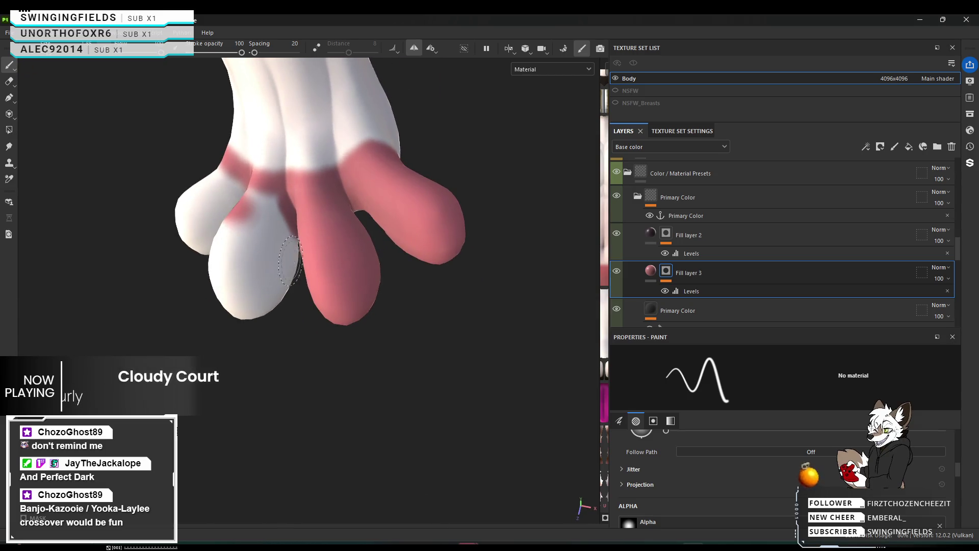
mouse_move(283, 243)
left_mouse_down()
mouse_move(276, 221)
mouse_move(254, 208)
mouse_move(265, 210)
left_mouse_up()
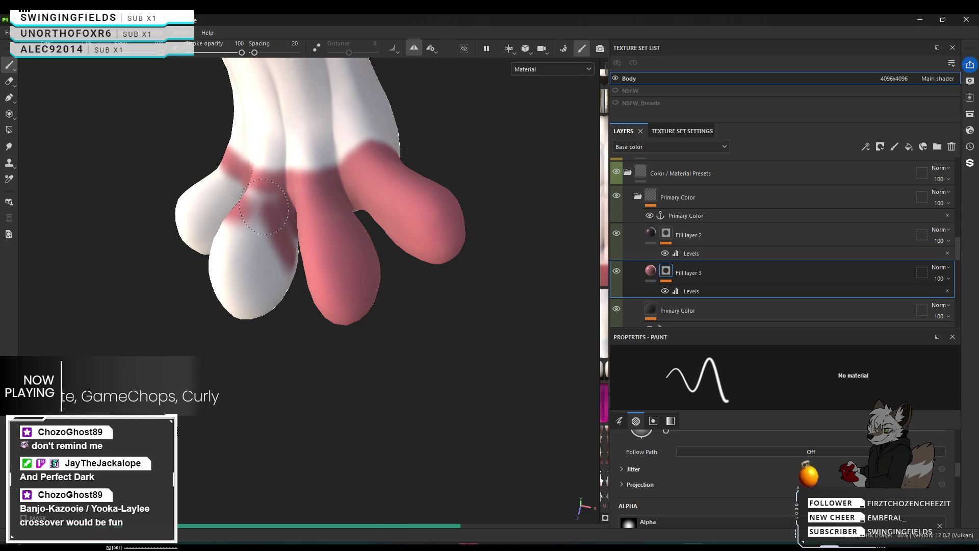
left_click(265, 207)
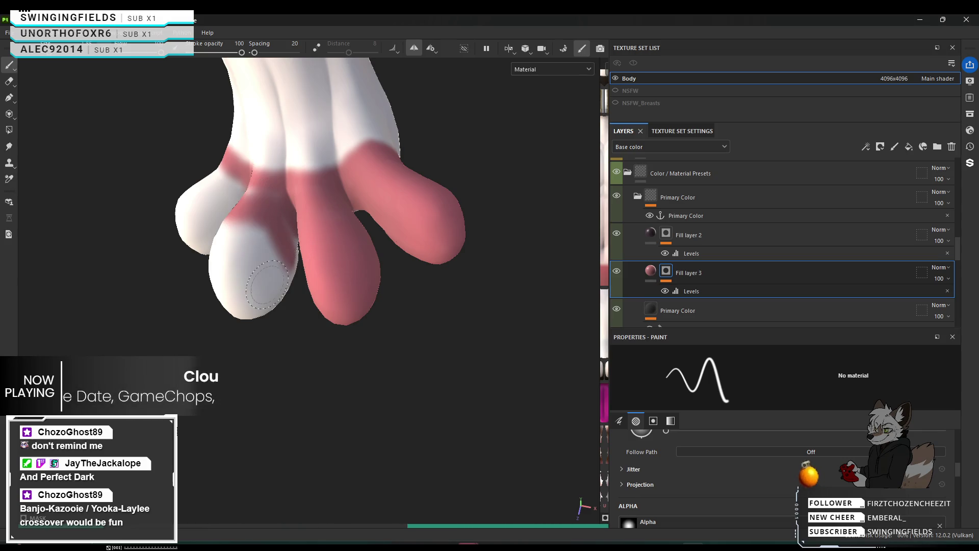
Step: With a larger brush, cover the lower toe in pink down to its tip
key("bracketright")
key("bracketright")
key("bracketright")
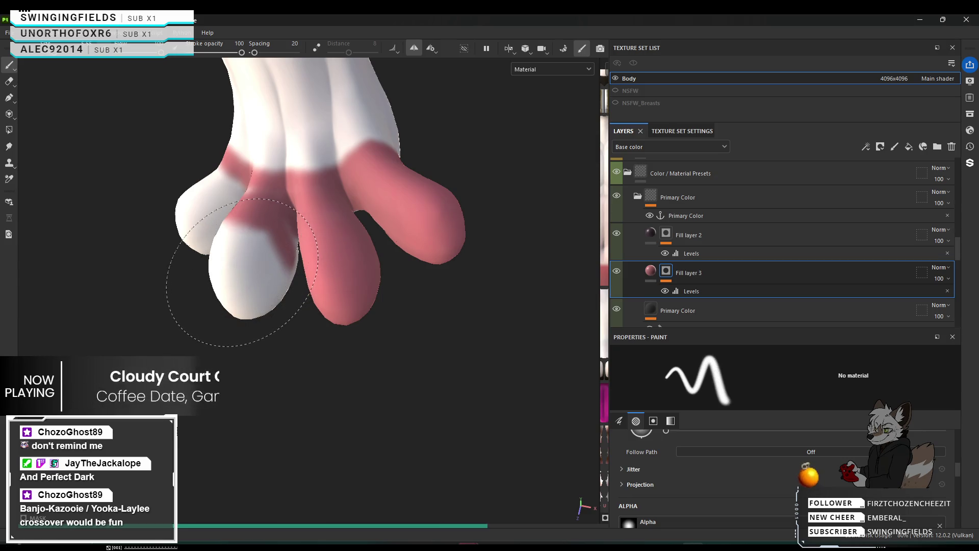
left_click(246, 269)
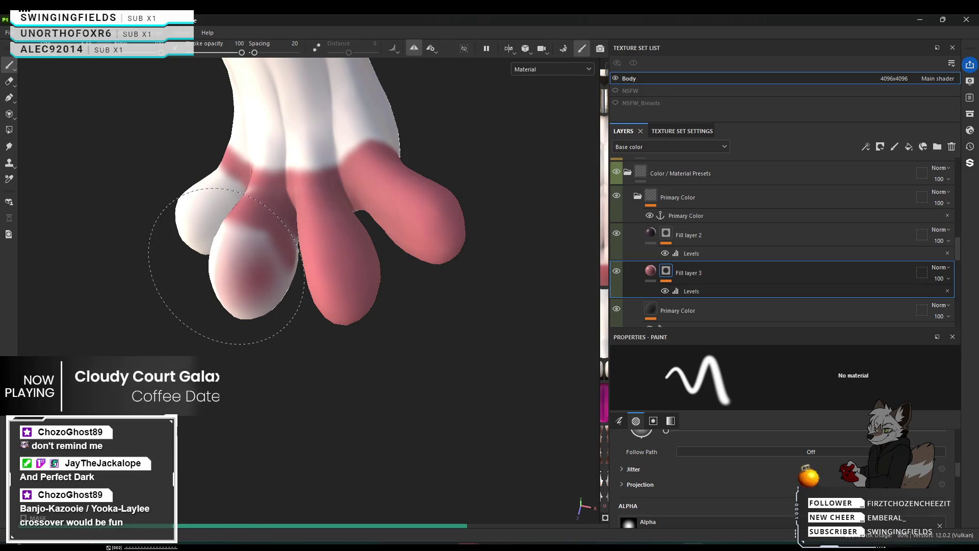
mouse_move(228, 264)
left_mouse_down()
mouse_move(221, 254)
mouse_move(268, 251)
left_mouse_up()
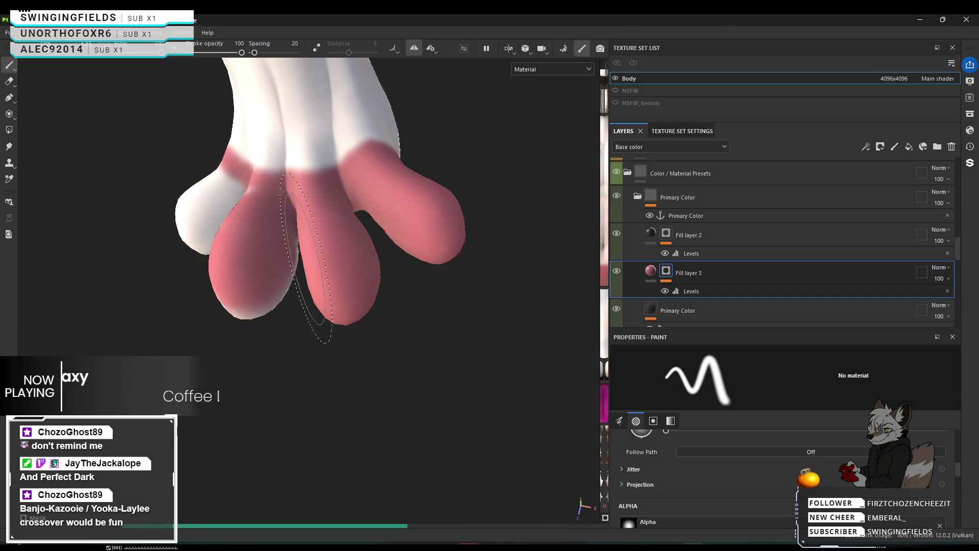
mouse_move(317, 255)
left_mouse_down("alt")
mouse_move(233, 33)
mouse_move(241, 62)
left_mouse_up("alt")
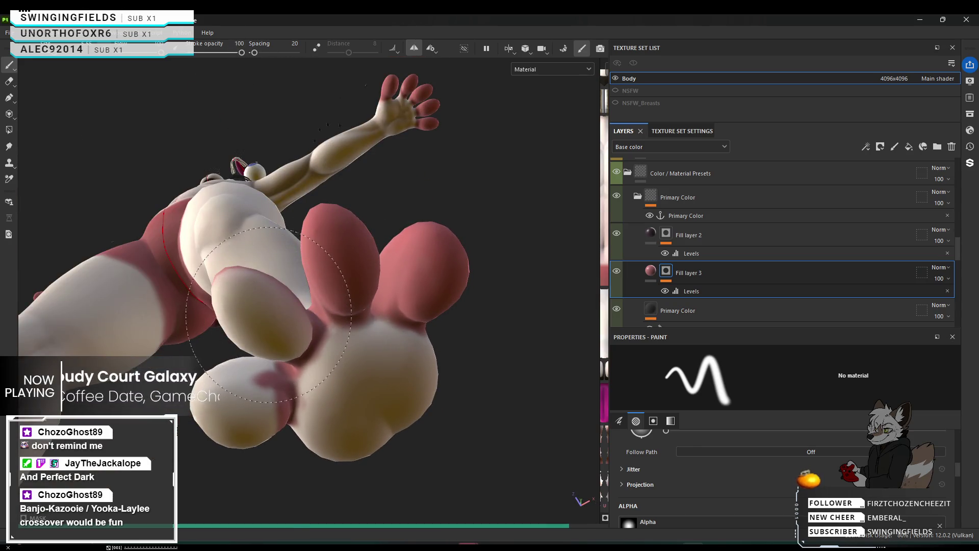
Step: Dab pink-red over the cream toe pad where the rounded toes meet the band
left_click(269, 316)
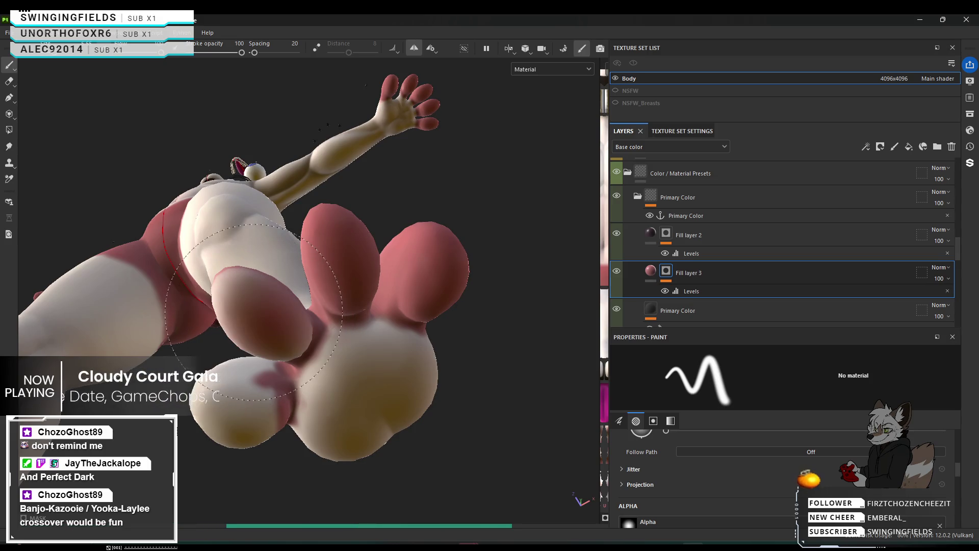
left_click(264, 323)
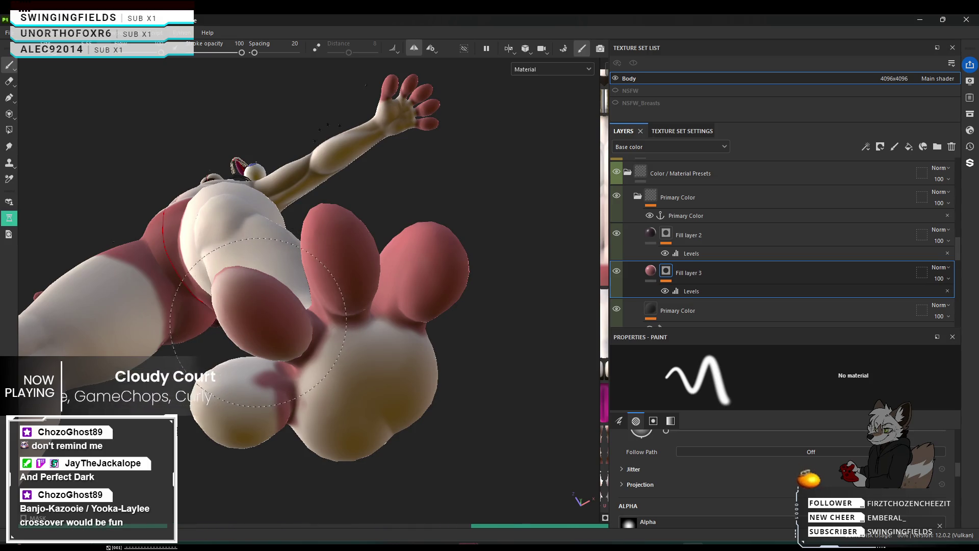
left_click(242, 318)
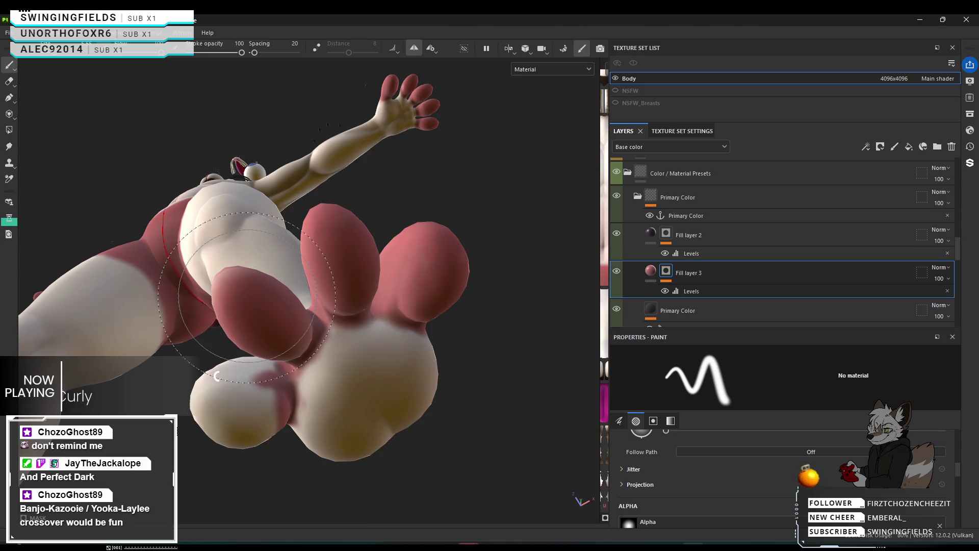
mouse_move(246, 297)
left_mouse_down("alt")
mouse_move(583, 468)
mouse_move(264, 276)
left_mouse_up("alt")
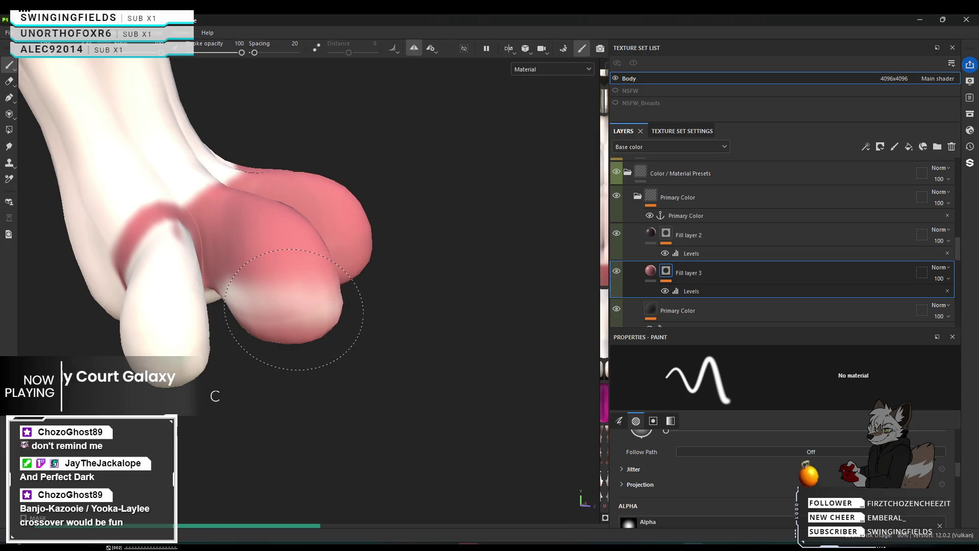
Step: Paint over the light patch and white highlight on the large pink lobe
left_click_drag(309, 304, 70, 306, "alt")
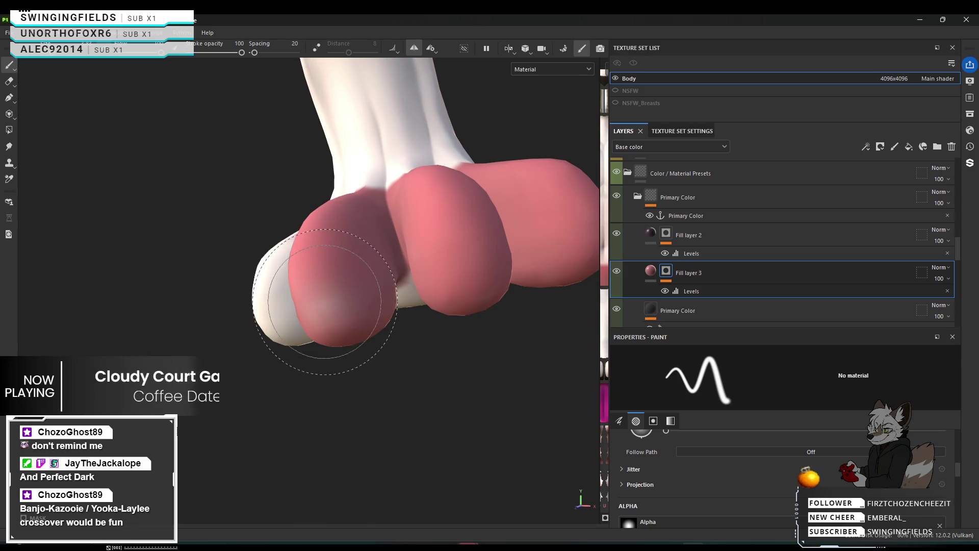
mouse_move(348, 298)
left_mouse_down()
mouse_move(334, 306)
mouse_move(381, 355)
mouse_move(638, 279)
mouse_move(633, 286)
left_mouse_up()
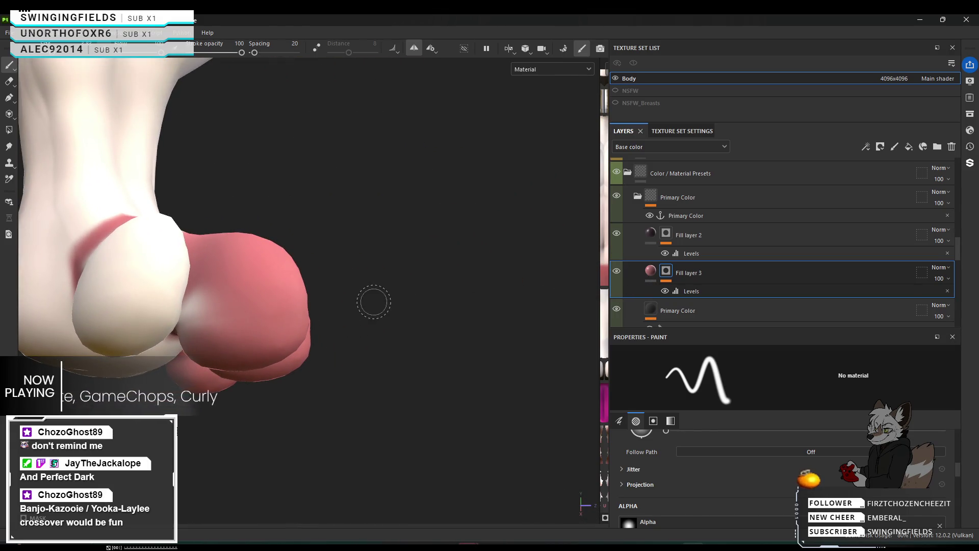
scroll(217, 375, "up", 3)
scroll(217, 376, "up", 3)
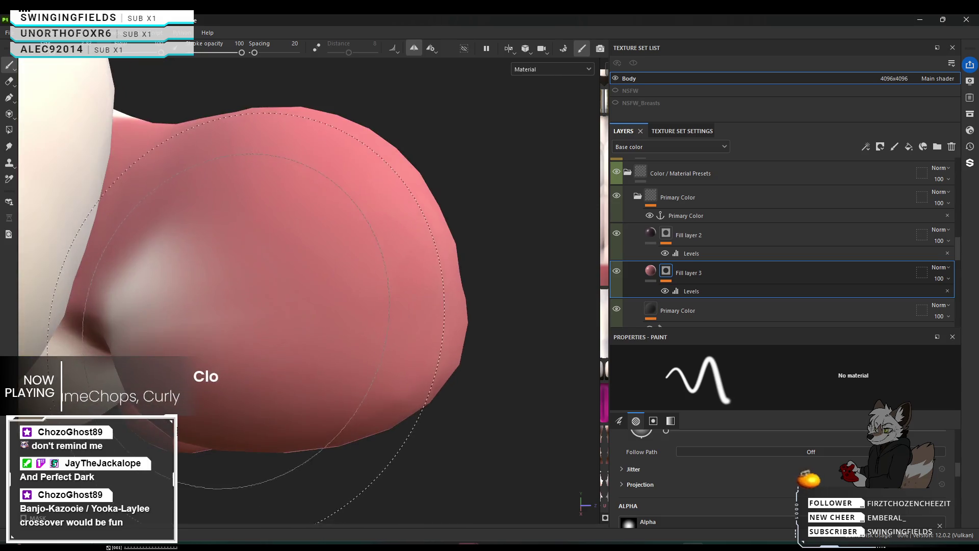
mouse_move(258, 278)
left_mouse_down("alt")
mouse_move(330, 248)
mouse_move(221, 306)
left_mouse_up("alt")
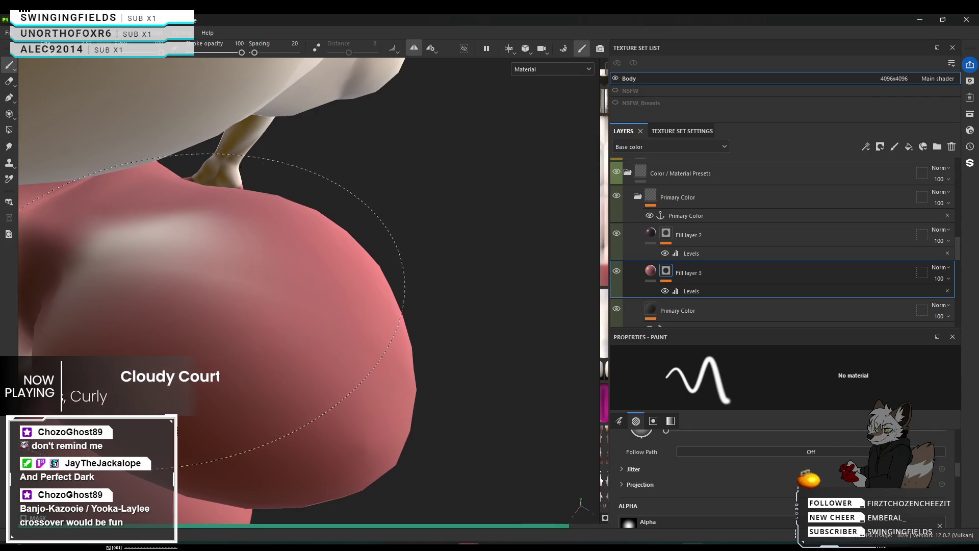
left_click(224, 310)
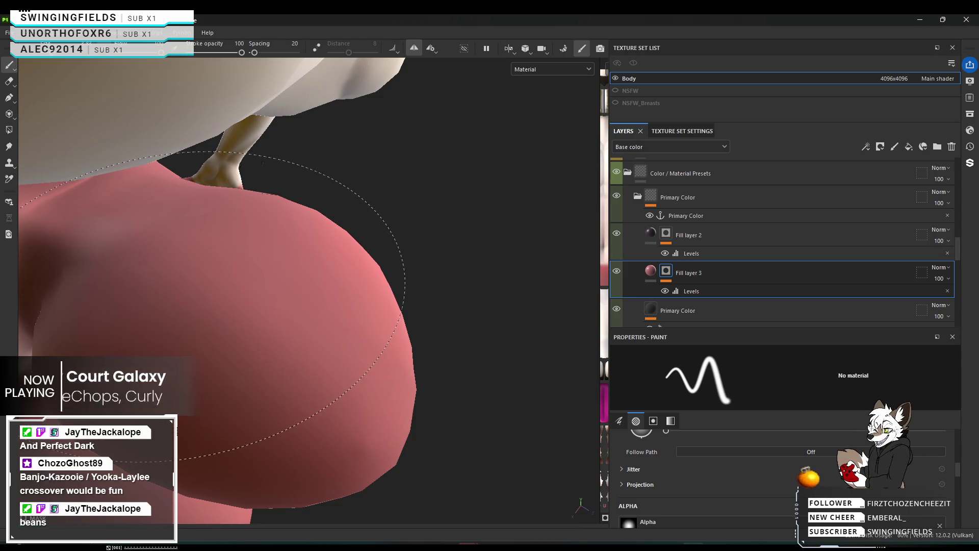
mouse_move(218, 306)
left_mouse_down("alt")
mouse_move(275, 287)
mouse_move(219, 273)
left_mouse_up("alt")
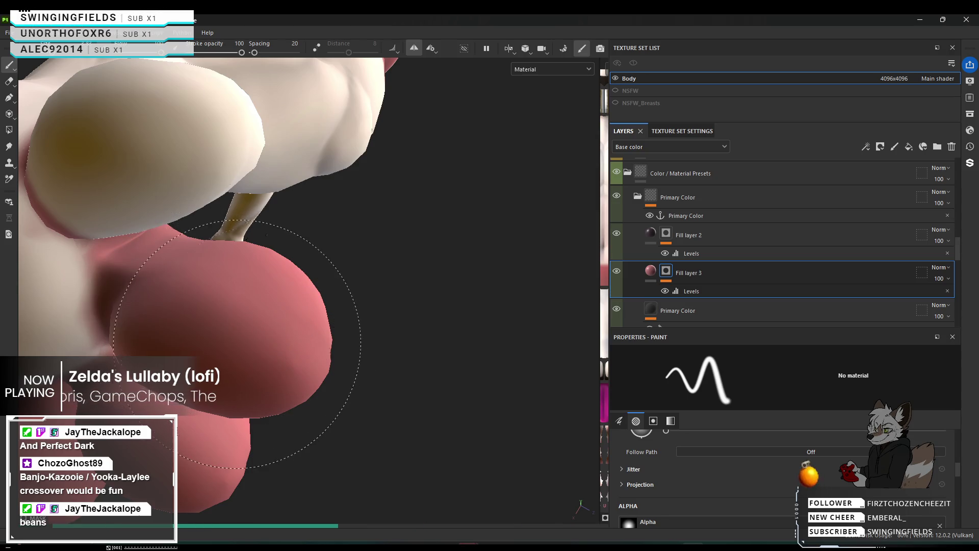
mouse_move(408, 376)
left_mouse_down("alt")
mouse_move(240, 413)
mouse_move(457, 412)
mouse_move(487, 393)
left_mouse_up("alt")
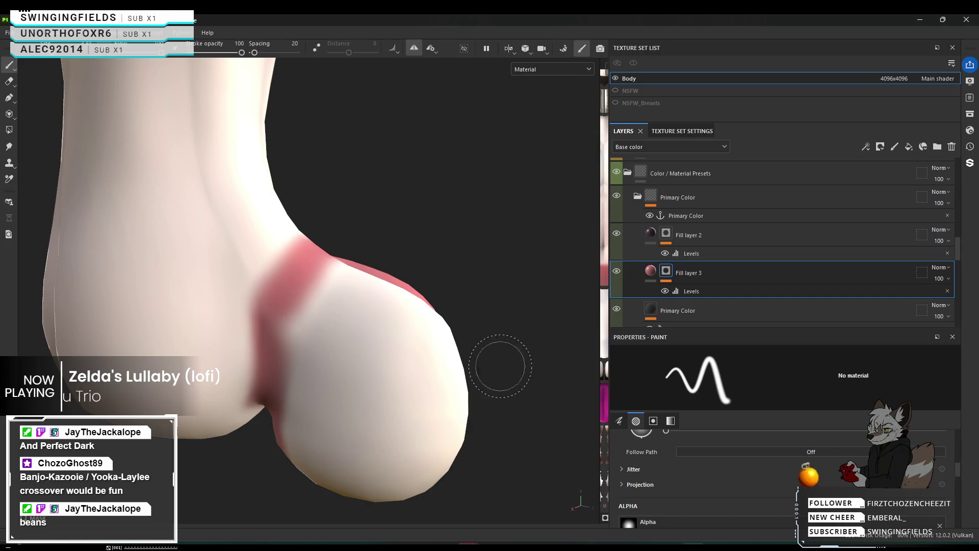
Step: Paint the white toe lobe pink from top to its lower white spot
mouse_move(406, 310)
left_mouse_down("alt")
mouse_move(377, 321)
mouse_move(394, 262)
mouse_move(383, 232)
left_mouse_up("alt")
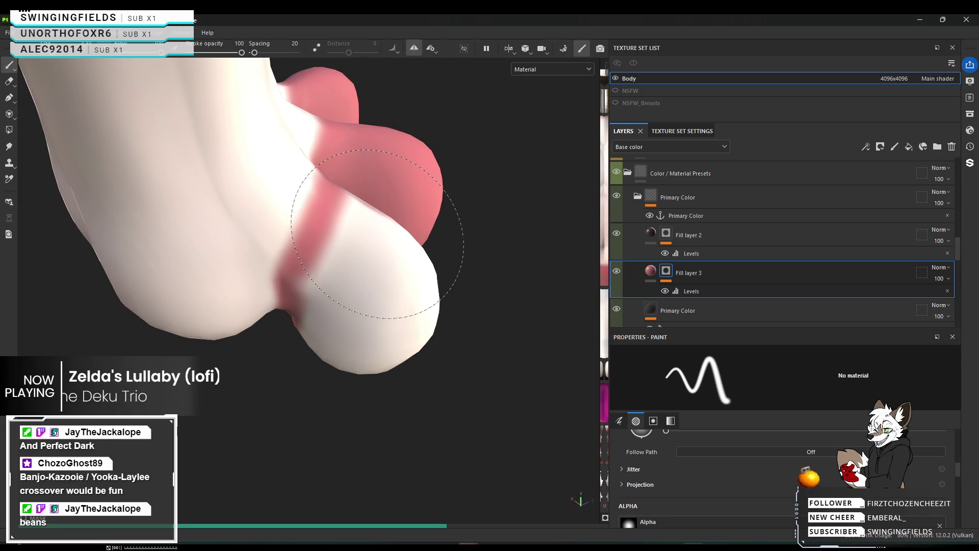
mouse_move(383, 245)
left_mouse_down()
mouse_move(371, 260)
mouse_move(362, 219)
left_mouse_up()
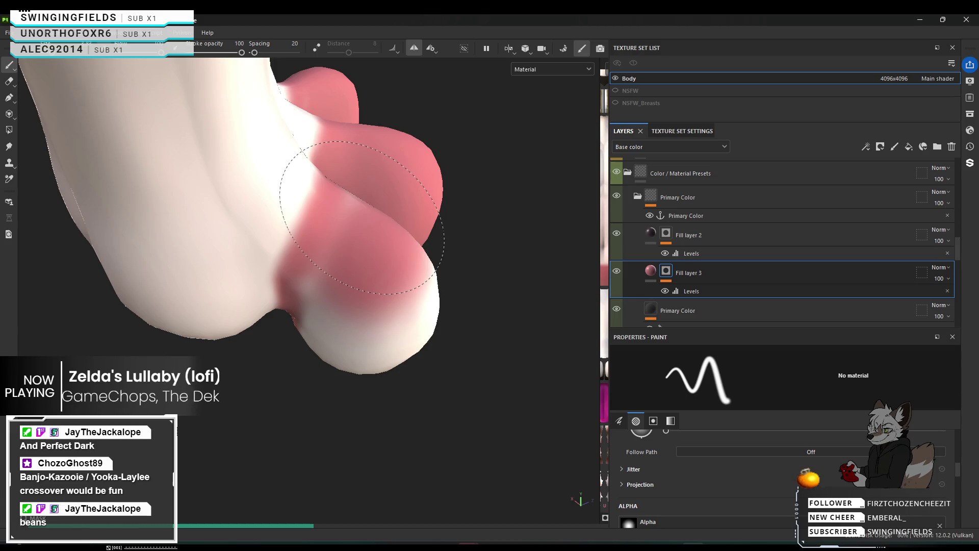
left_click_drag(347, 267, 343, 289)
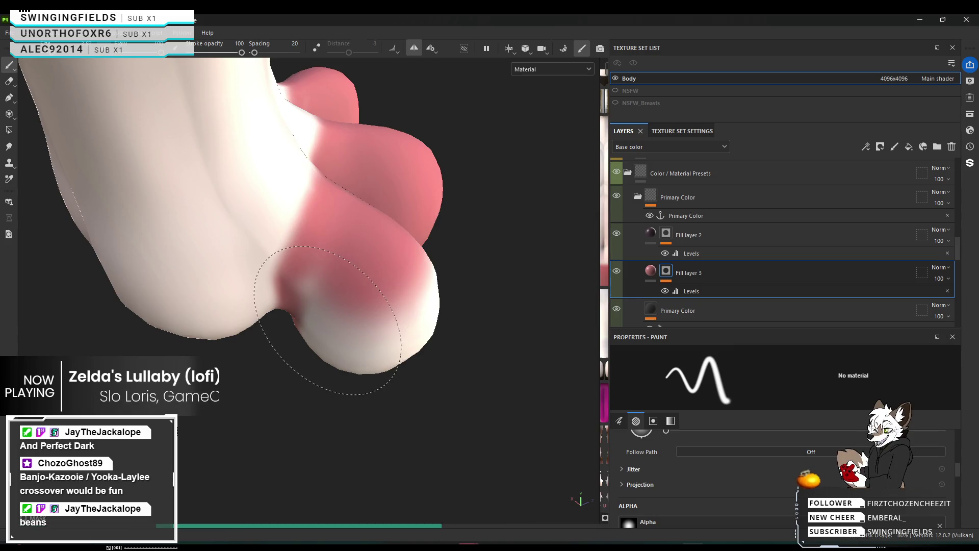
left_click_drag(353, 335, 411, 294)
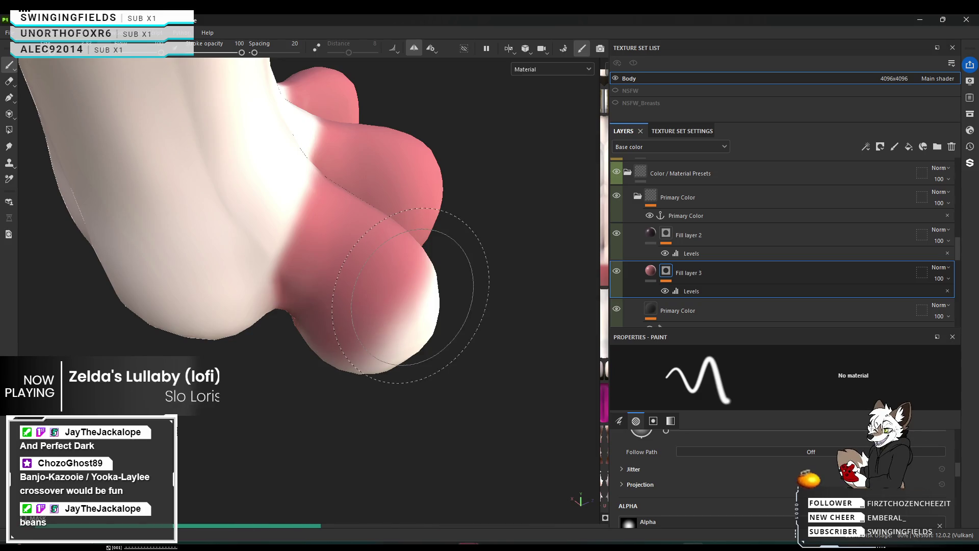
left_click(408, 296)
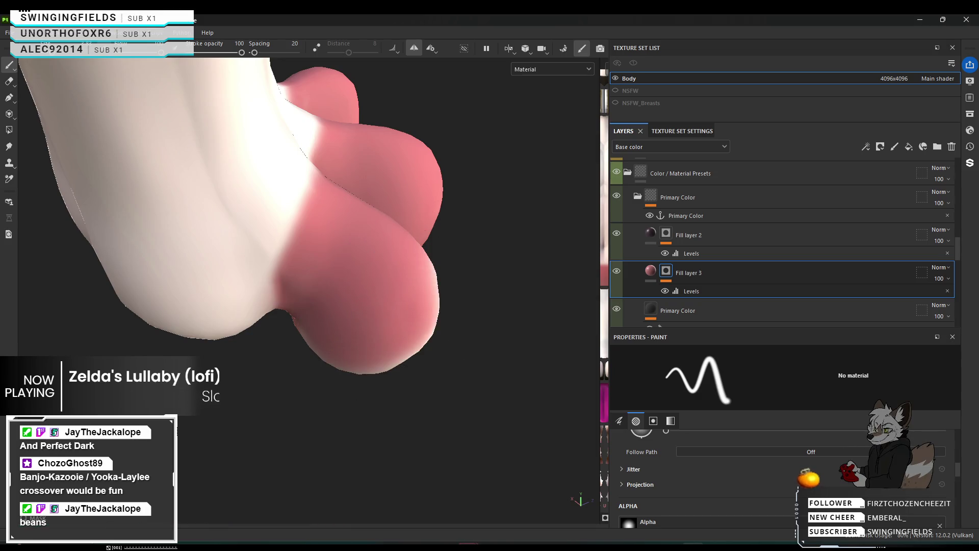
Step: From another angle, cover the toe's remaining pale area so both lobes read fully pink
mouse_move(459, 306)
left_mouse_down("alt")
mouse_move(475, 304)
mouse_move(416, 328)
mouse_move(451, 304)
left_mouse_up("alt")
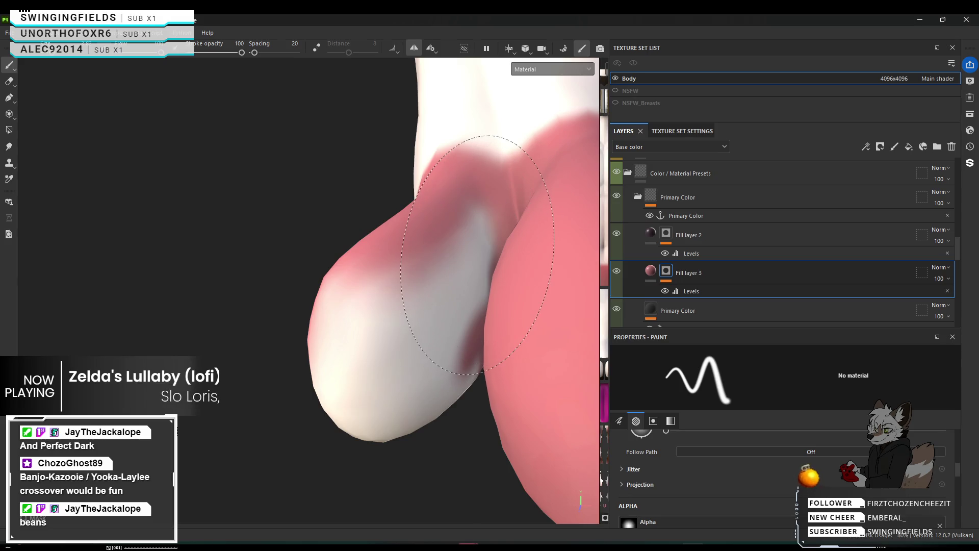
left_click_drag(478, 256, 425, 264)
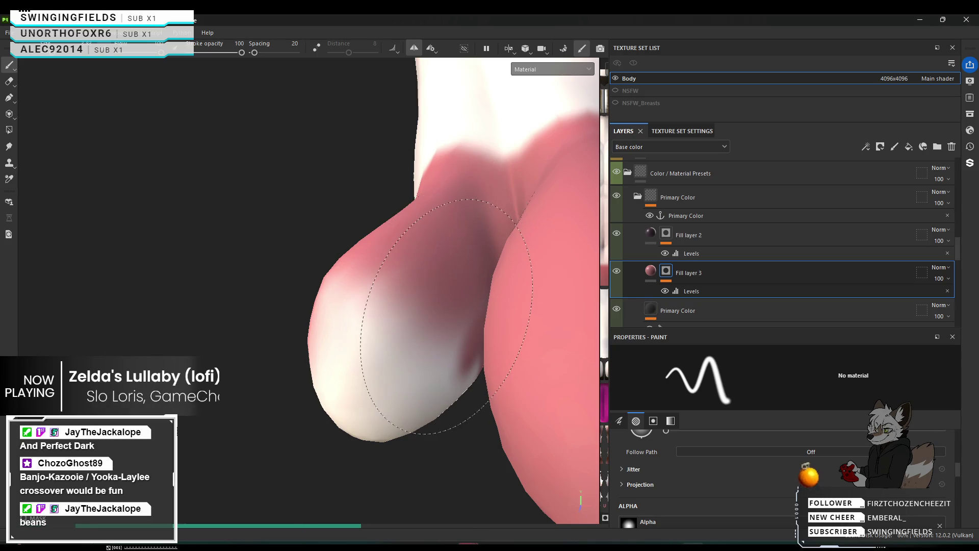
mouse_move(425, 263)
left_mouse_down()
mouse_move(390, 355)
mouse_move(347, 300)
left_mouse_up()
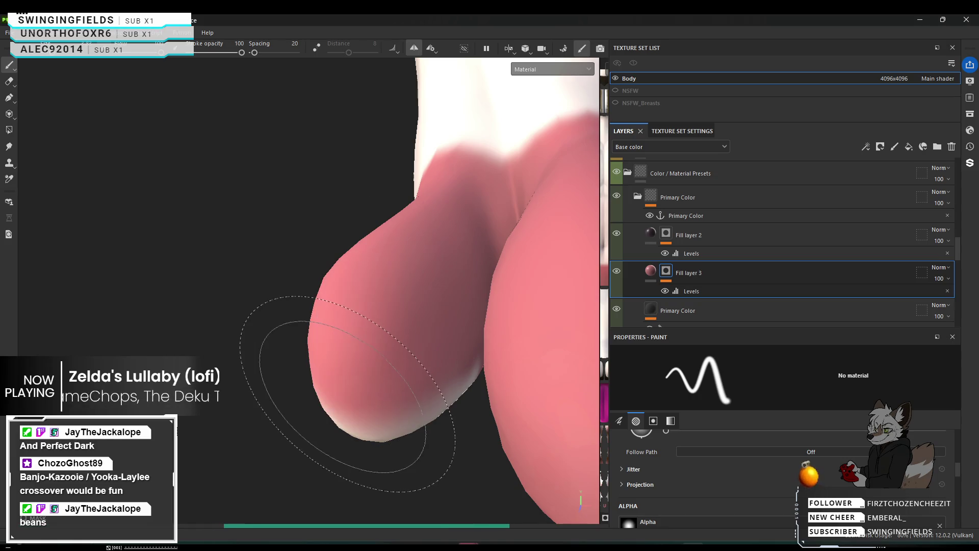
middle_click_drag(377, 367, 381, 362, "alt")
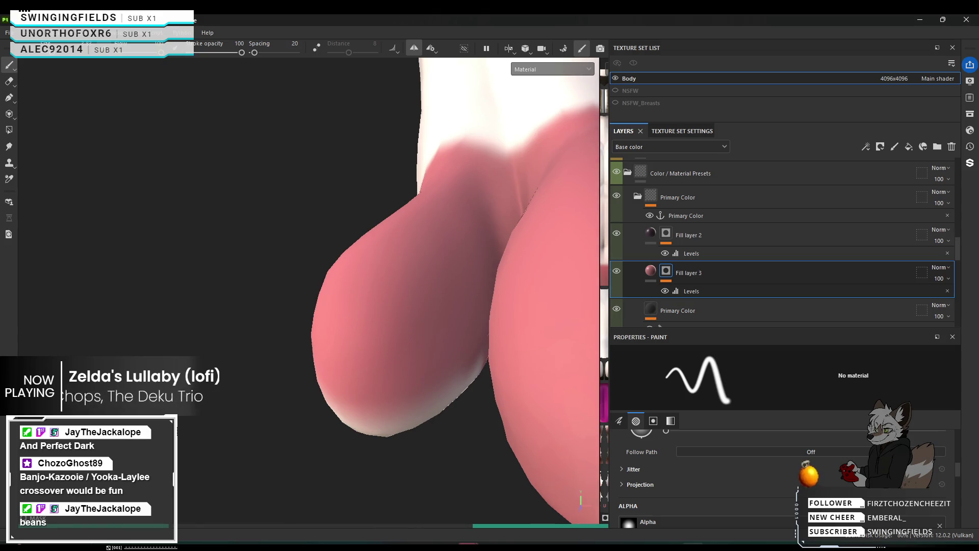
mouse_move(394, 350)
left_mouse_down("alt")
mouse_move(594, 331)
mouse_move(459, 383)
mouse_move(528, 322)
mouse_move(527, 299)
left_mouse_up("alt")
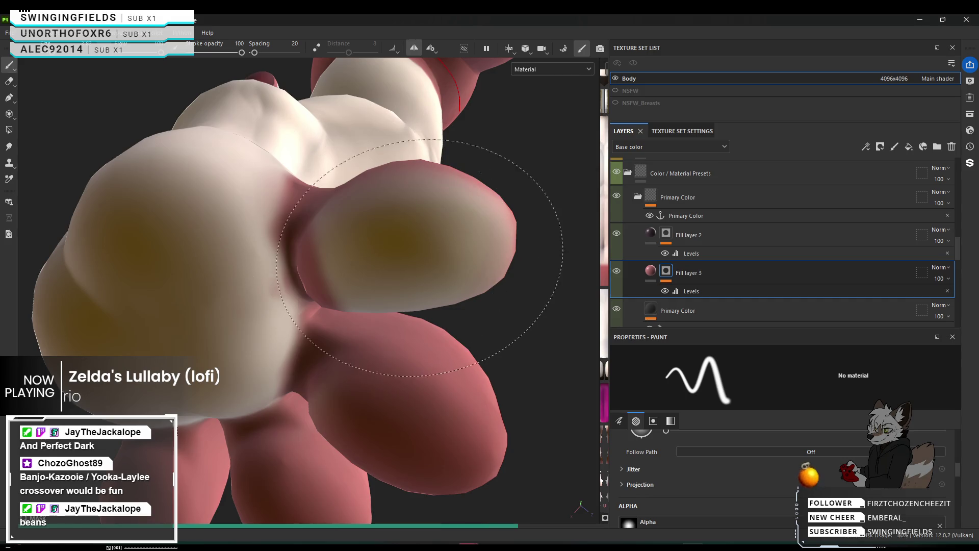
Step: Paint the yellowish toe pad pink-red and orbit to check every toe is evenly pink
mouse_move(416, 249)
left_mouse_down()
mouse_move(461, 243)
mouse_move(444, 249)
mouse_move(291, 207)
mouse_move(287, 263)
mouse_move(240, 230)
left_mouse_up()
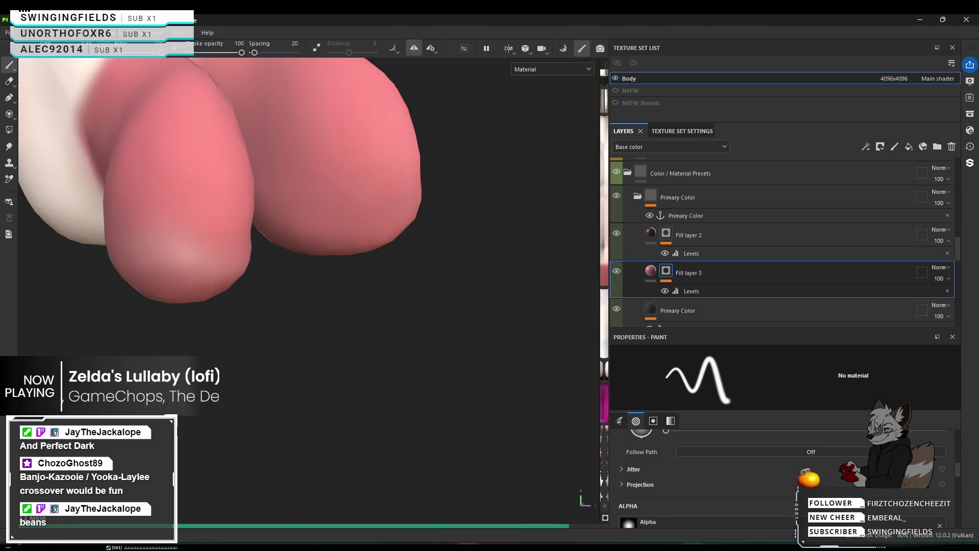
left_click_drag(197, 186, 18, 192, "alt")
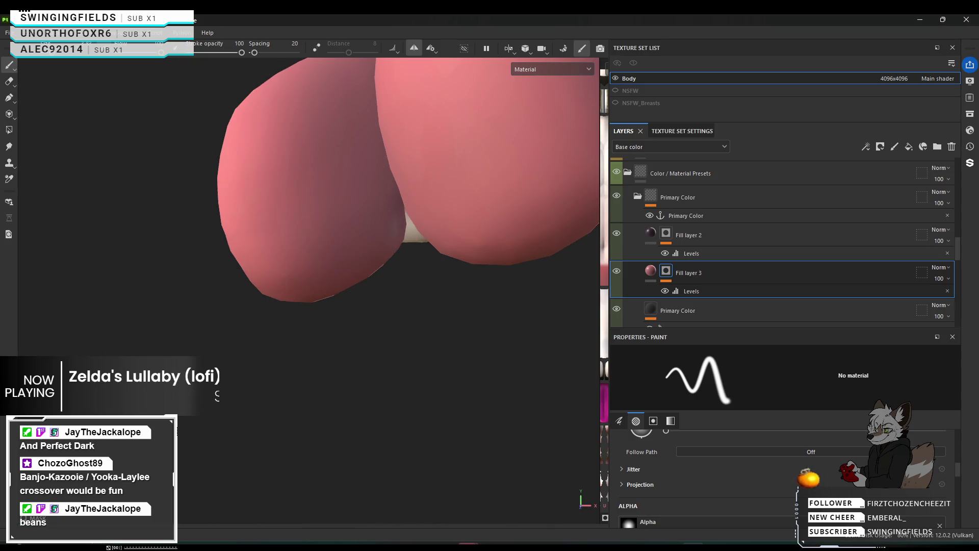
scroll(345, 253, "up", 1)
scroll(307, 322, "up", 3)
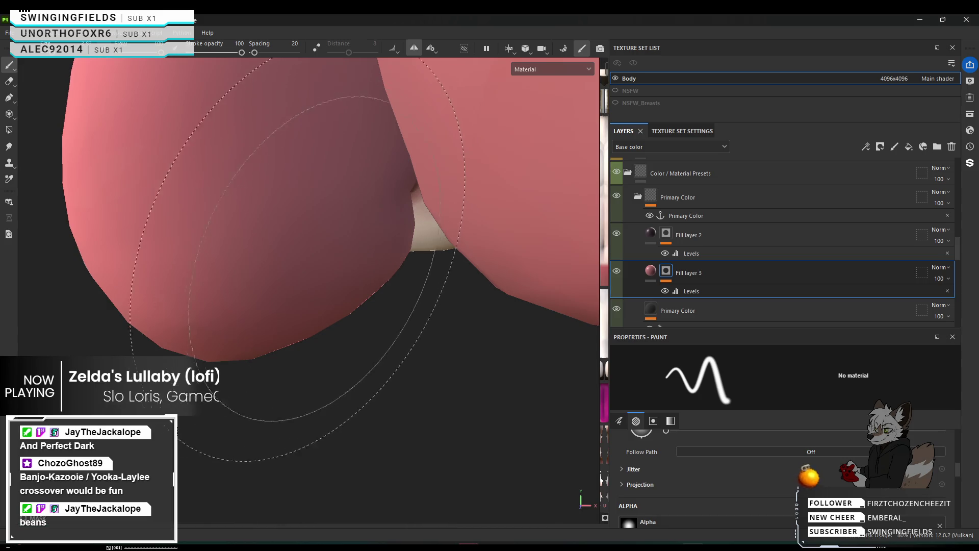
scroll(263, 245, "down", 2)
left_click_drag(264, 245, 547, 350, "alt")
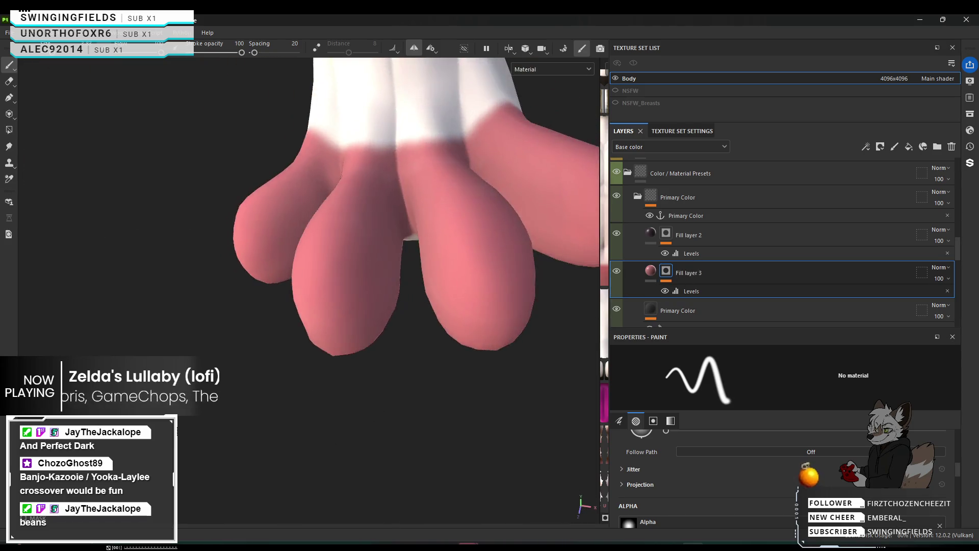
mouse_move(664, 285)
left_mouse_down("alt")
mouse_move(375, 271)
mouse_move(39, 131)
mouse_move(293, 203)
left_mouse_up("alt")
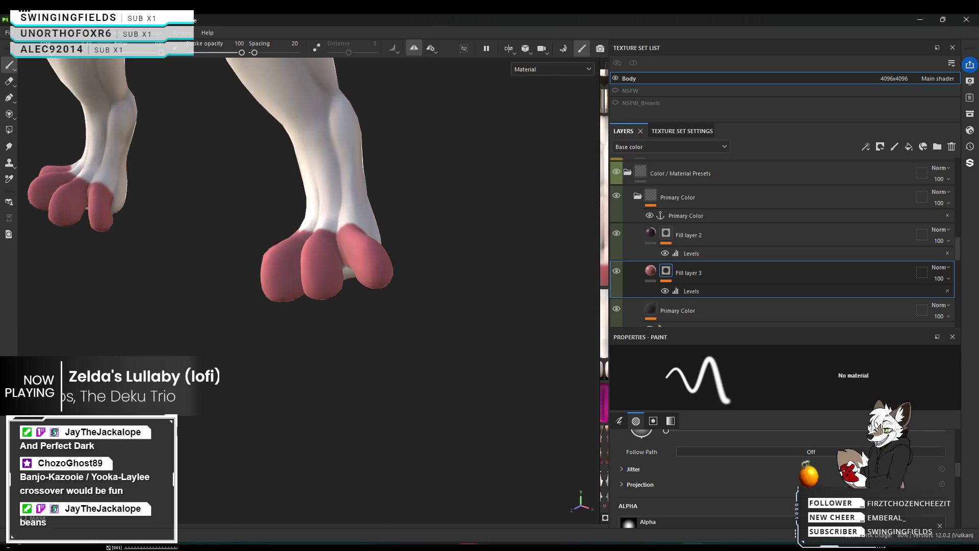
Step: Save the project via File > Save after checking the pink-toed paws
left_click_drag(337, 241, 158, 321, "alt")
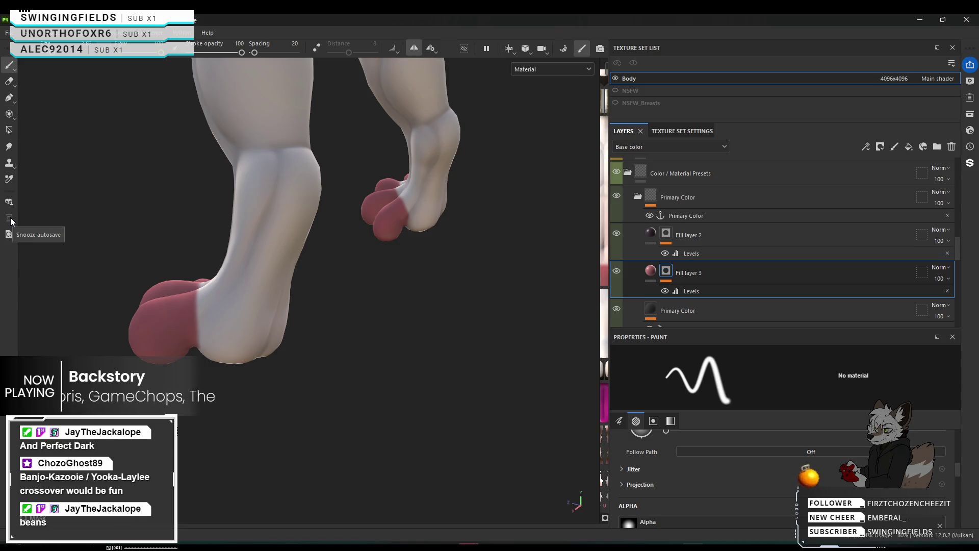
left_click(8, 38)
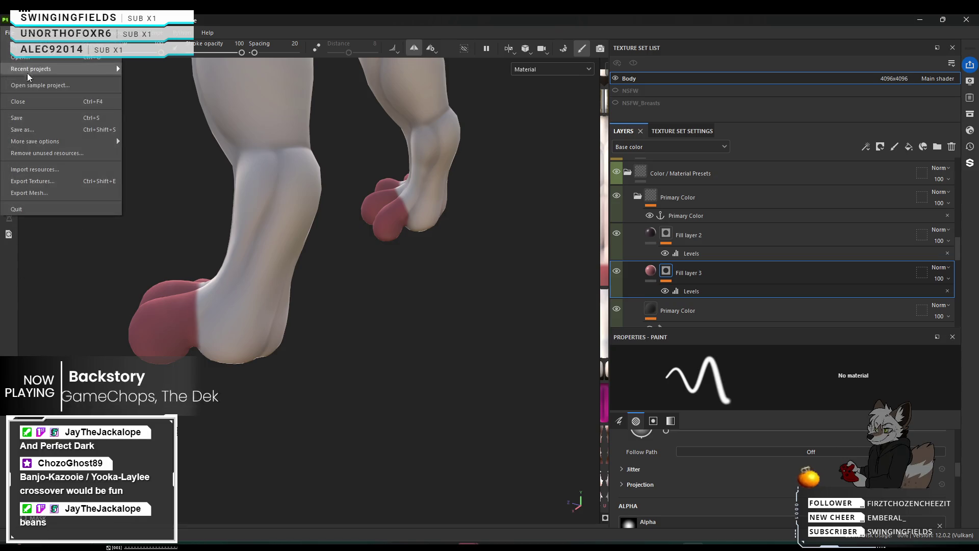
left_click(34, 126)
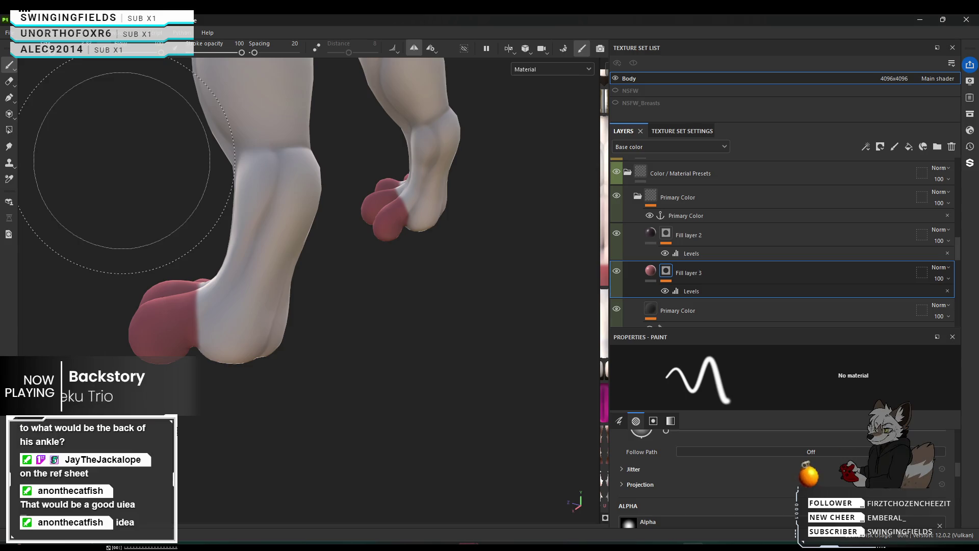
Step: Dab a soft pink-red patch onto the heel and stroke it up the back of the ankle
right_click_drag(121, 160, 371, 341, "alt")
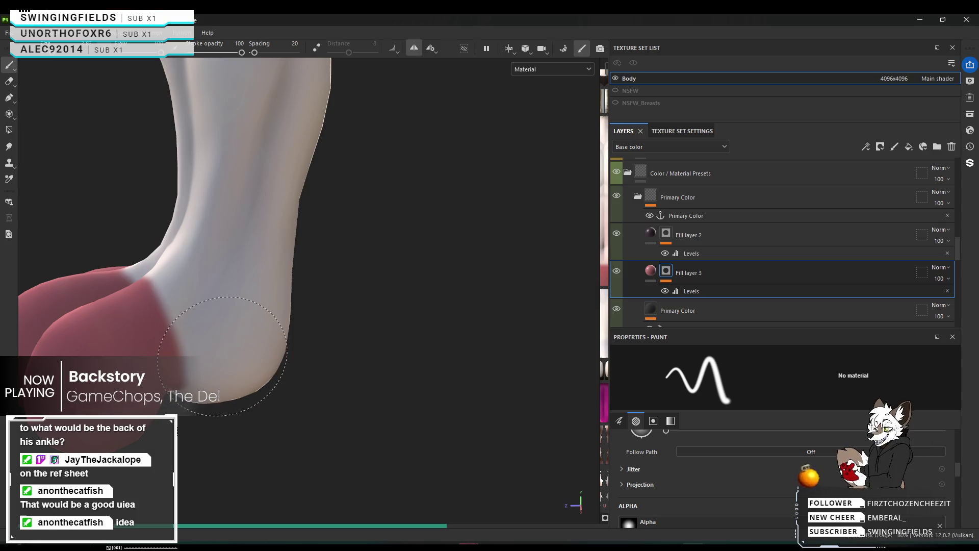
left_click(211, 360)
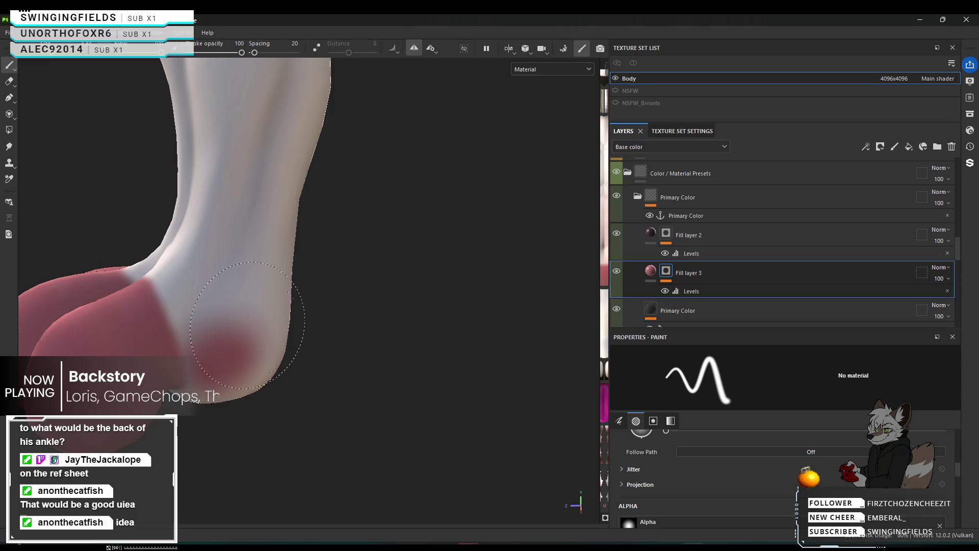
left_click(242, 336)
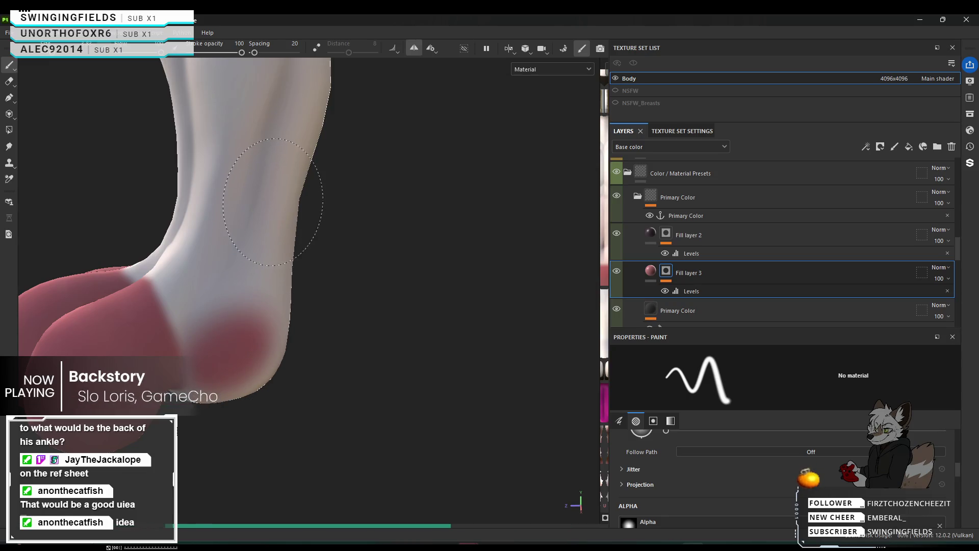
left_click_drag(257, 321, 271, 184)
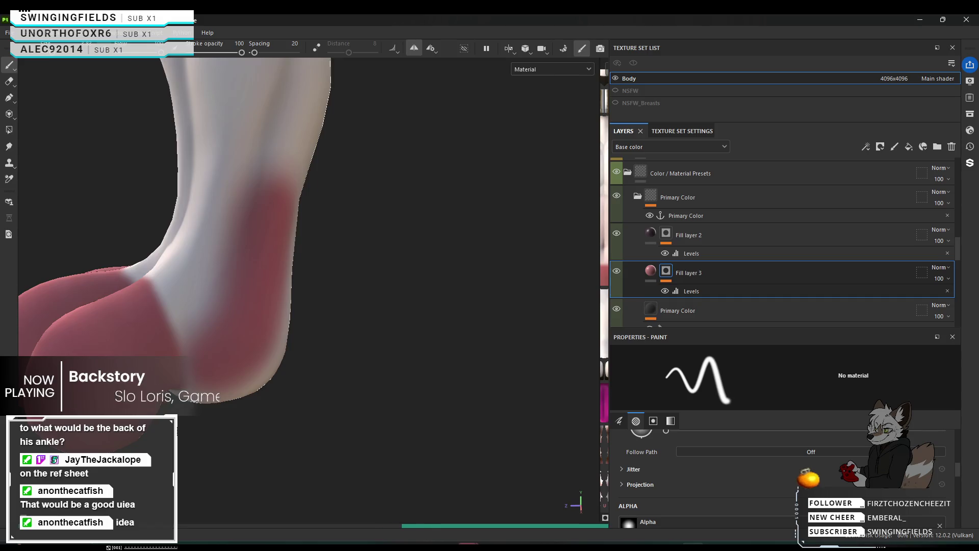
scroll(176, 230, "down", 3)
left_click_drag(267, 273, 53, 253, "alt")
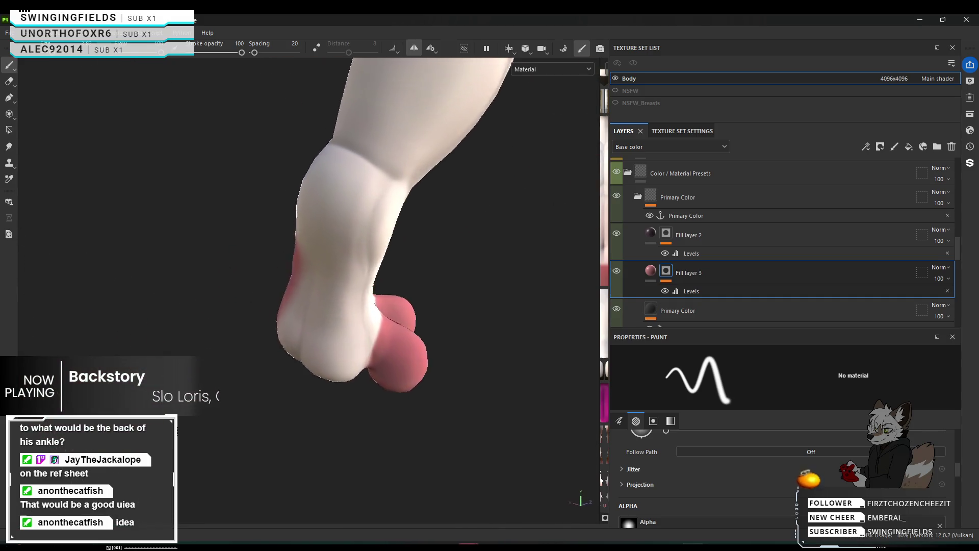
Step: Paint a pink-red stripe down the ankle and widen it at the top and side
left_click_drag(307, 191, 367, 168, "alt")
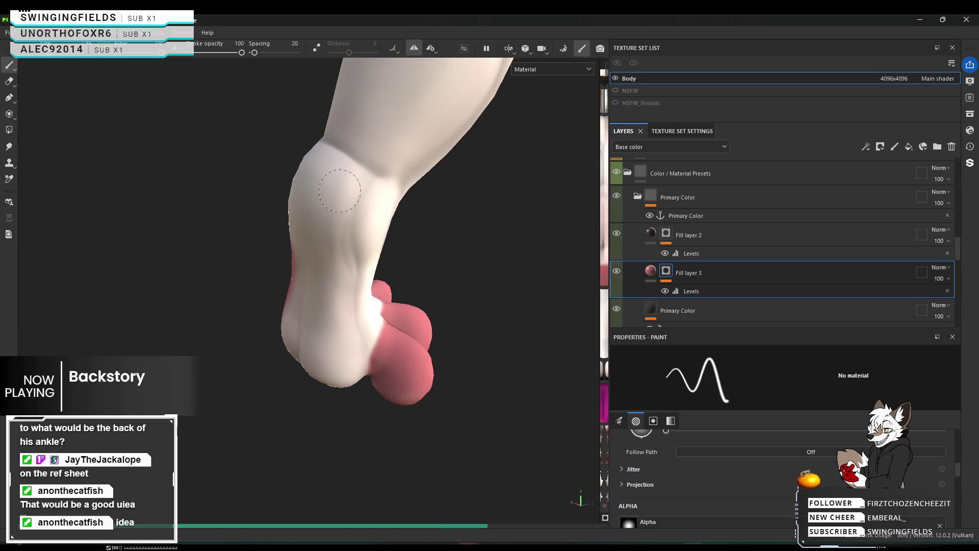
left_click(353, 176)
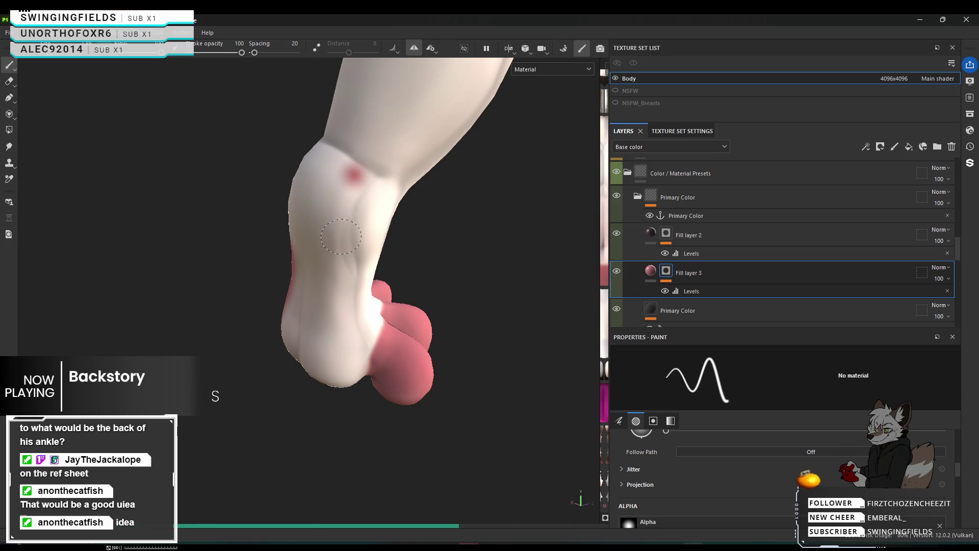
left_click_drag(341, 296, 361, 368)
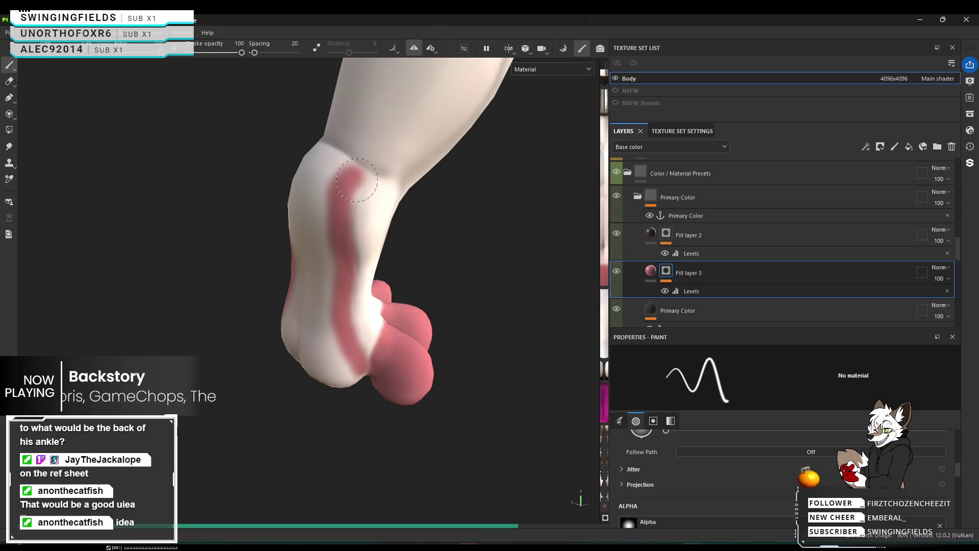
left_click_drag(356, 176, 352, 185)
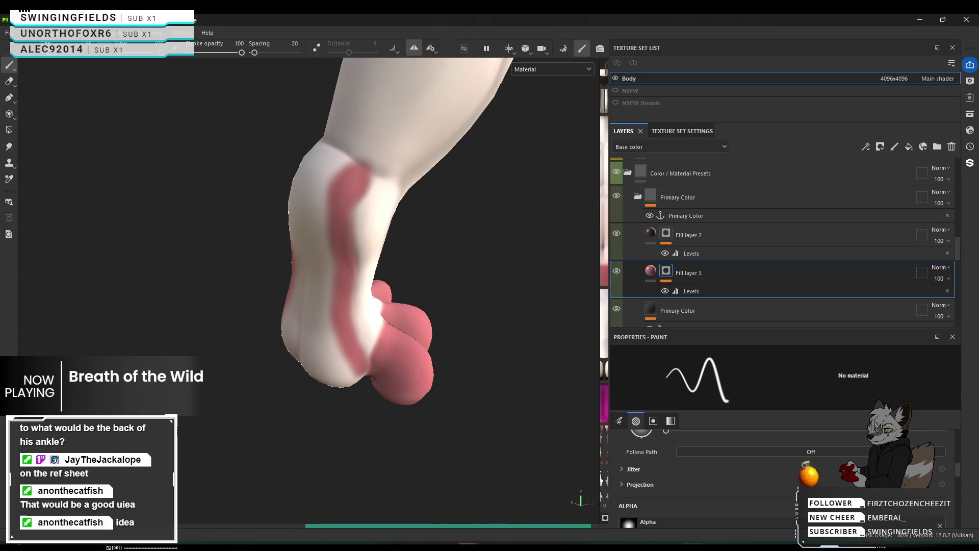
mouse_move(378, 287)
left_mouse_down("alt")
mouse_move(395, 283)
mouse_move(528, 322)
mouse_move(466, 328)
left_mouse_up("alt")
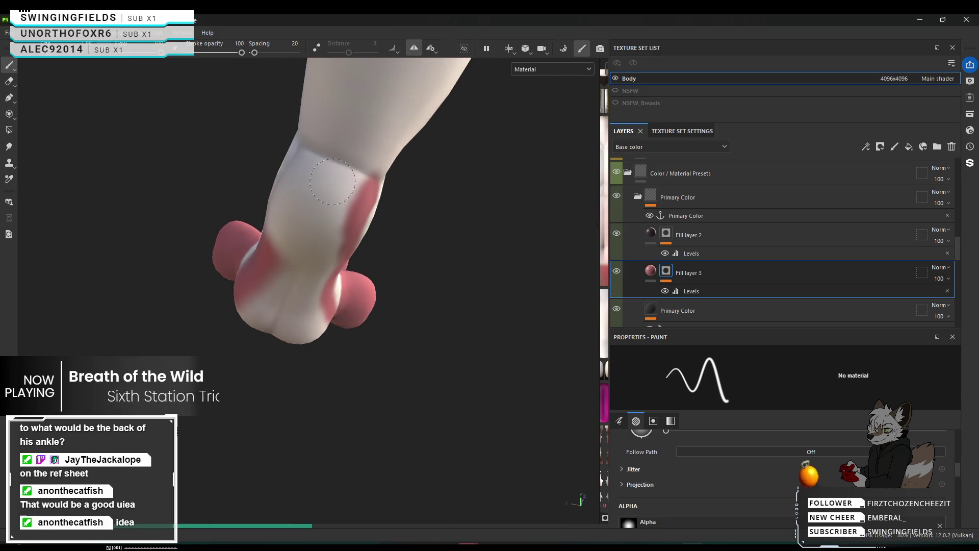
left_click_drag(320, 175, 303, 162)
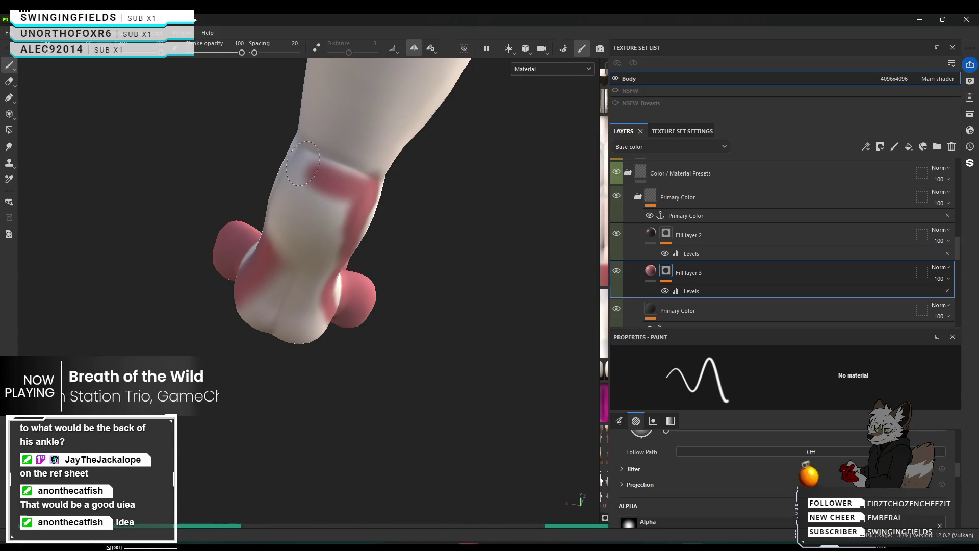
left_click_drag(366, 195, 374, 214)
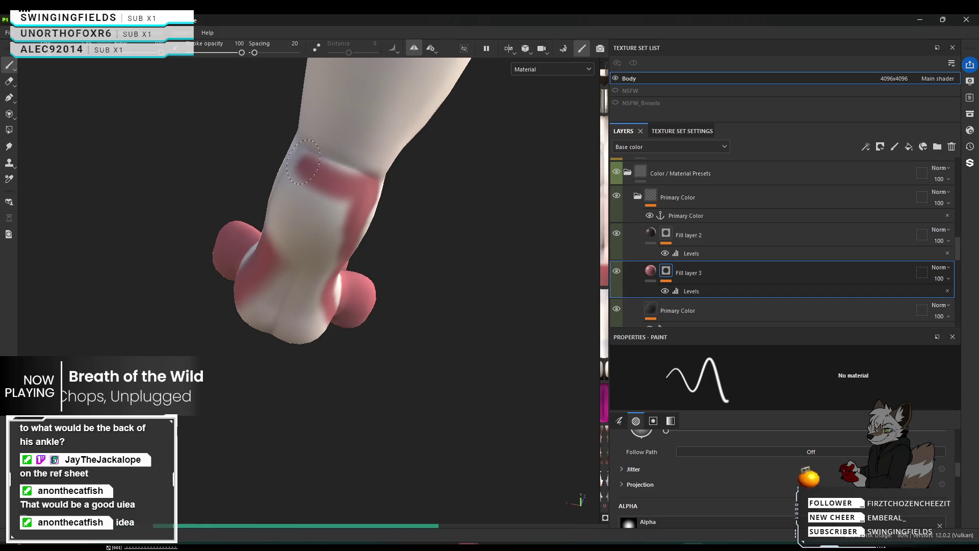
Step: Cover the white ankle area below the band with red
left_click_drag(323, 178, 340, 196, "alt")
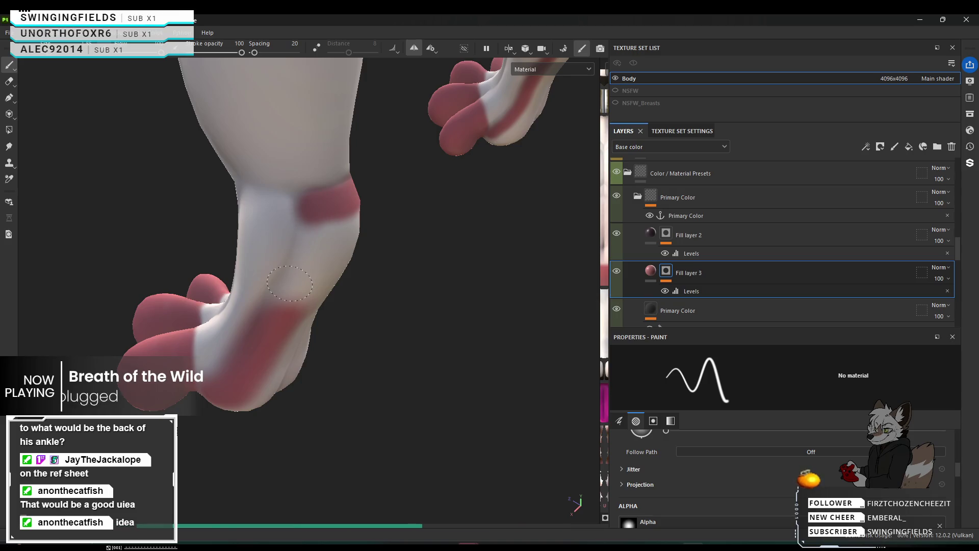
left_click_drag(314, 222, 297, 254)
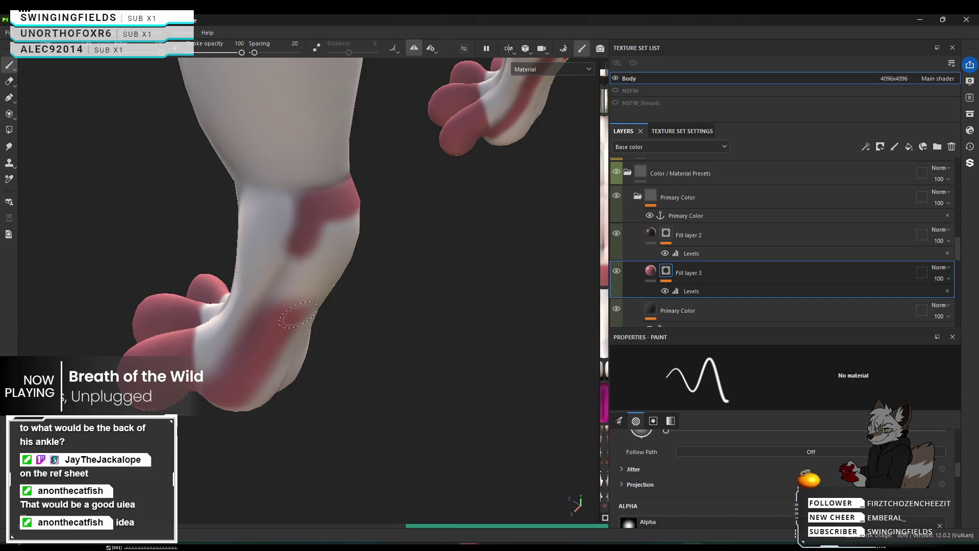
left_click_drag(307, 292, 304, 272)
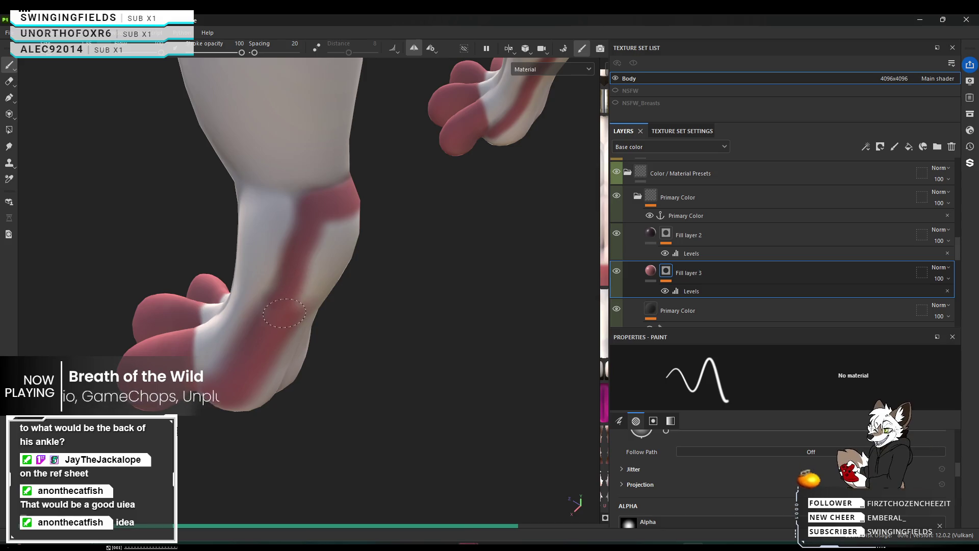
mouse_move(286, 311)
left_mouse_down("alt")
mouse_move(121, 226)
mouse_move(477, 80)
mouse_move(226, 256)
left_mouse_up("alt")
Step: With a larger brush, turn the pale yellowish pad beneath the toes red
left_click(231, 248)
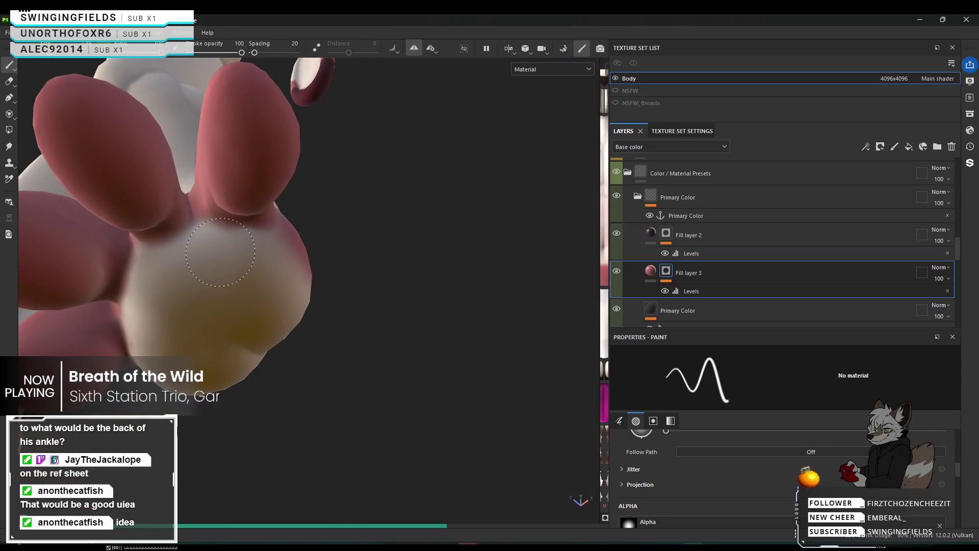
right_click_drag(230, 261, 230, 261, "ctrl")
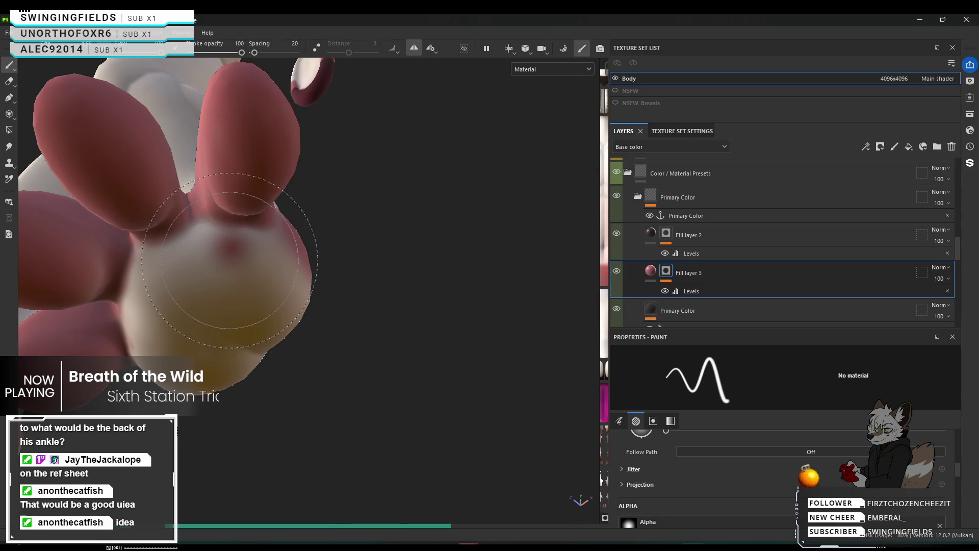
left_click(227, 253)
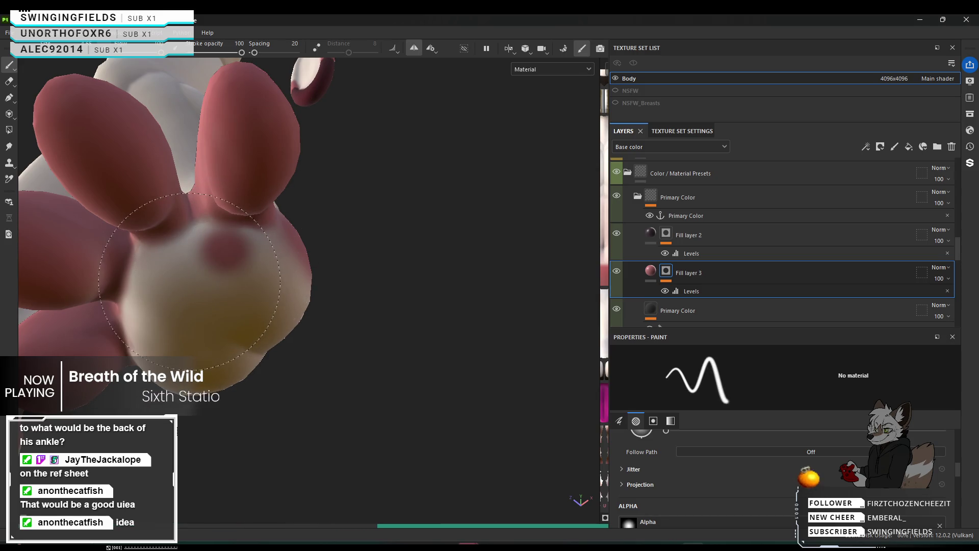
left_click(171, 299)
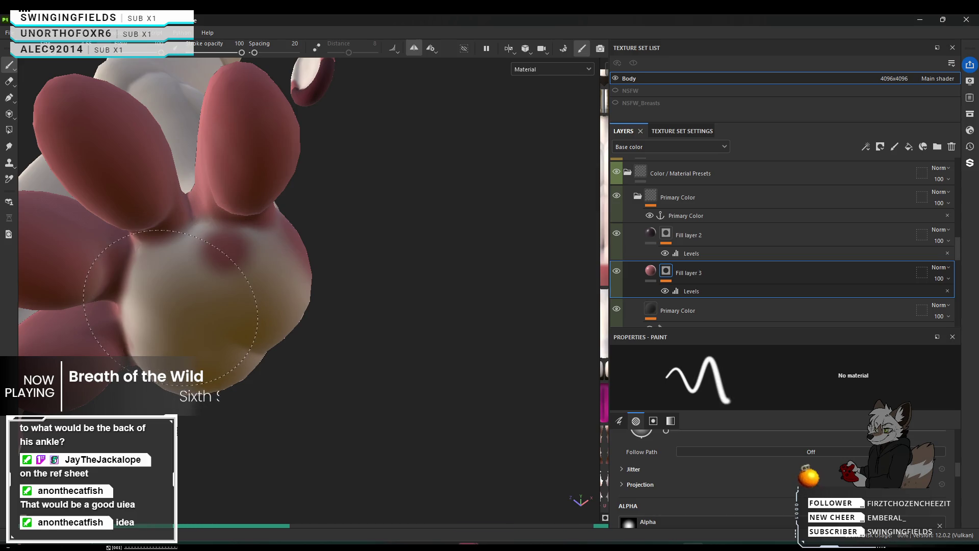
left_click(200, 268)
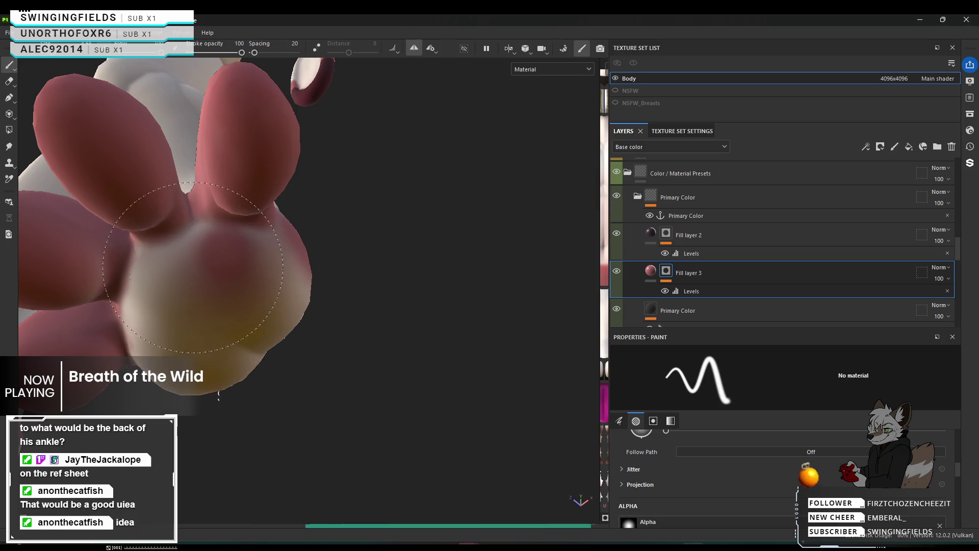
left_click(151, 282)
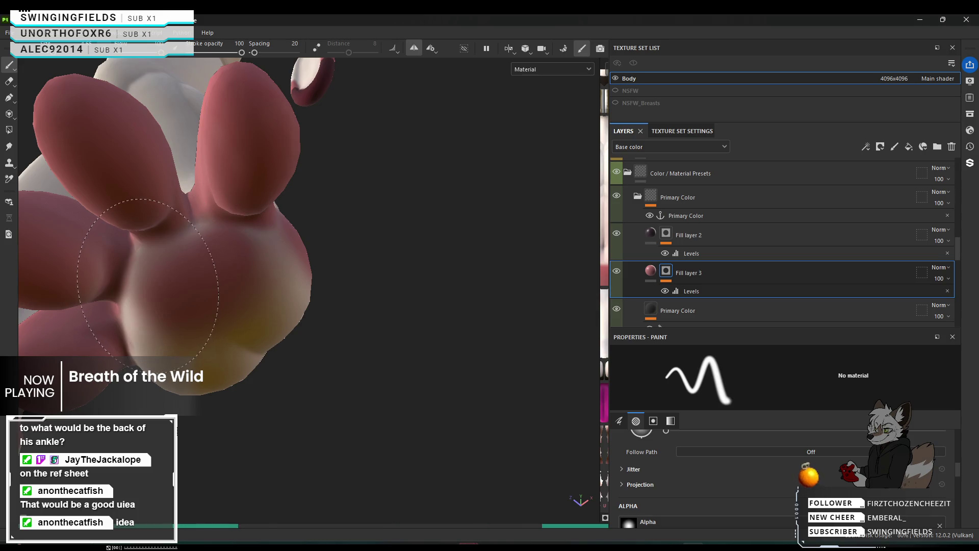
mouse_move(148, 283)
left_mouse_down()
mouse_move(136, 295)
mouse_move(279, 327)
mouse_move(559, 309)
left_mouse_up()
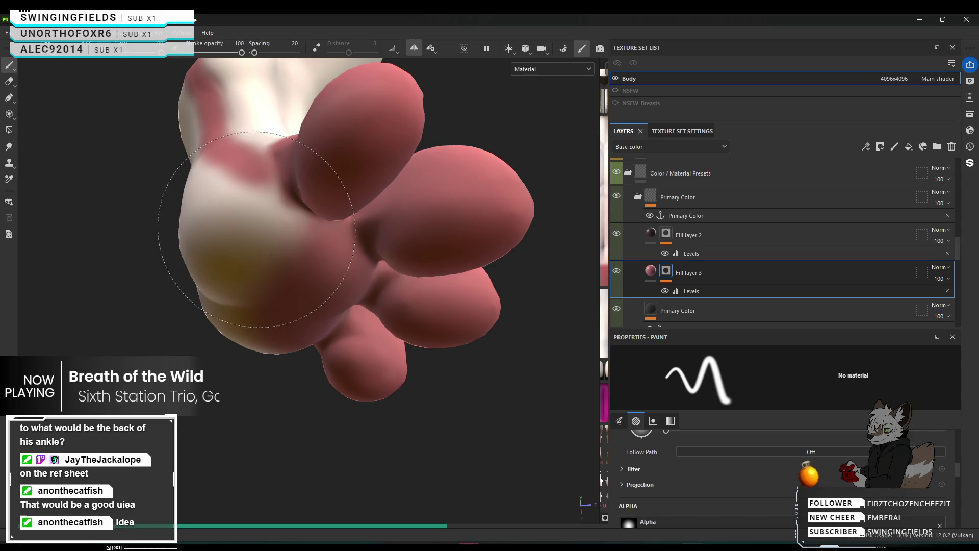
Step: Redden the remaining light pad area and paint the pale ankle patches pink
left_click_drag(268, 229, 212, 240)
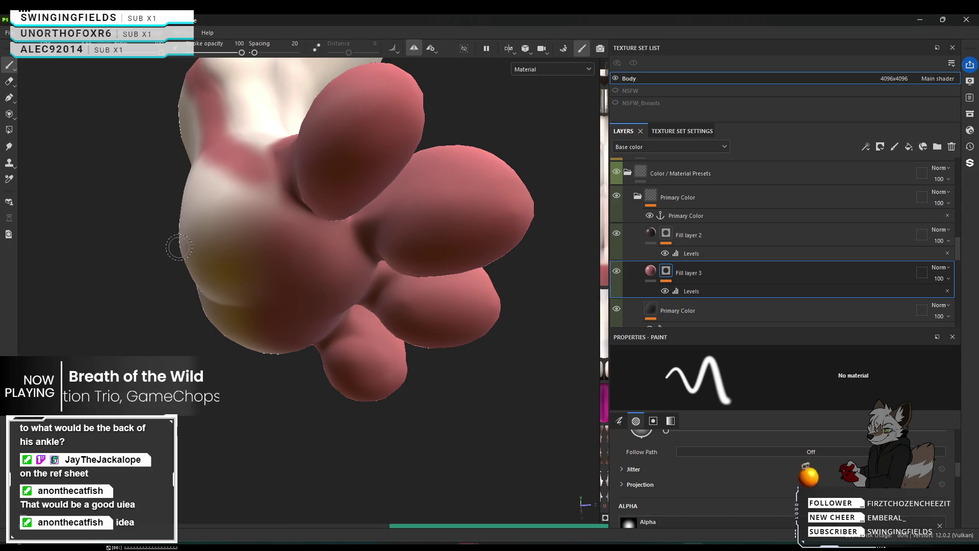
left_click_drag(176, 244, 264, 246)
mouse_move(349, 292)
left_mouse_down("alt")
mouse_move(364, 392)
mouse_move(337, 172)
left_mouse_up("alt")
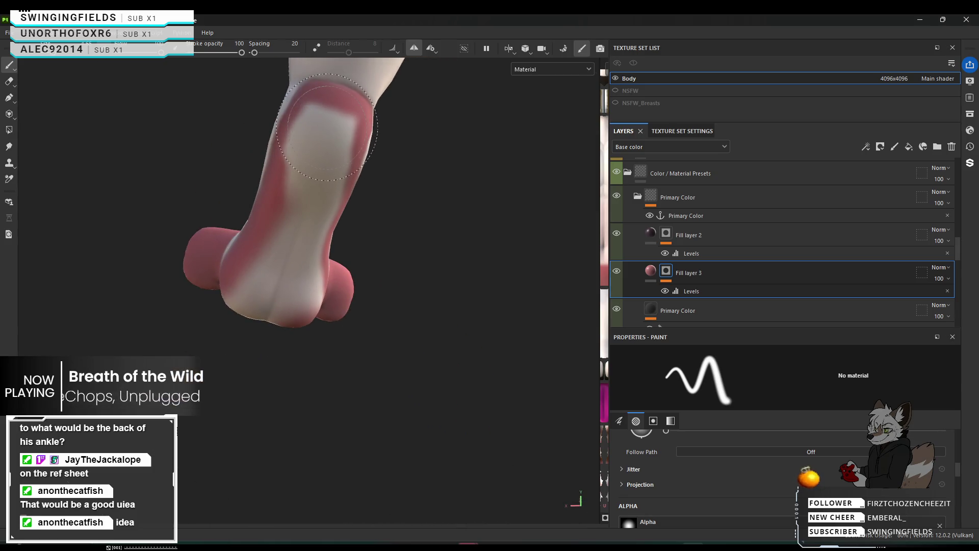
left_click_drag(327, 127, 326, 146)
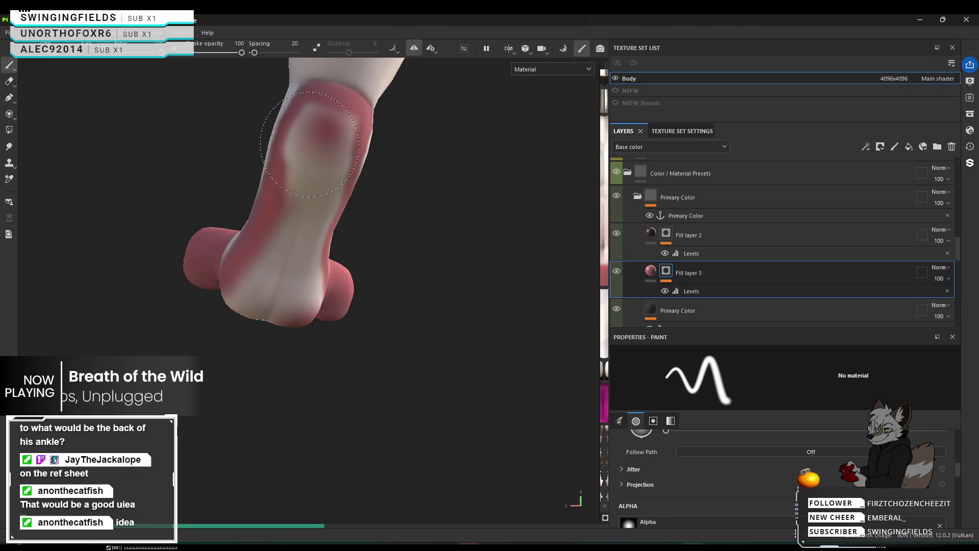
left_click(327, 147)
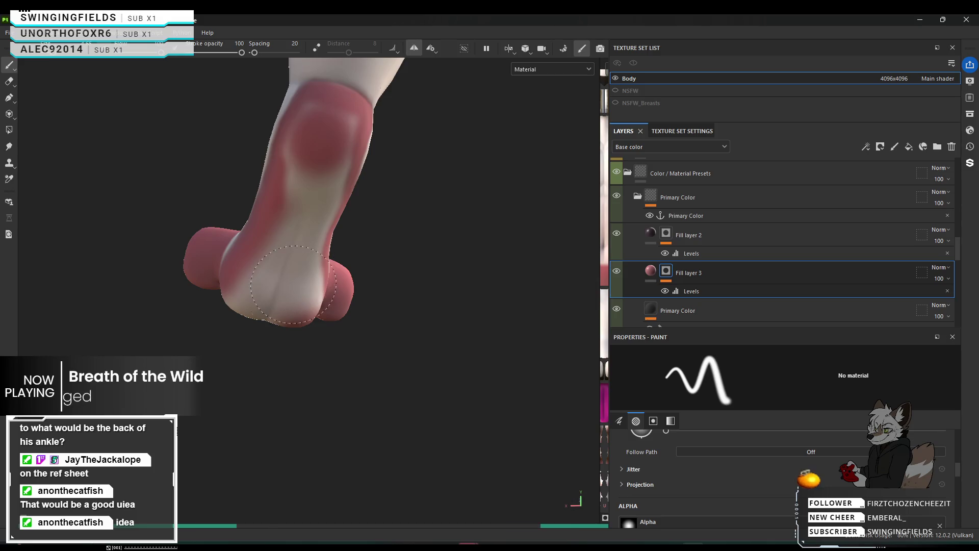
left_click_drag(291, 310, 260, 287)
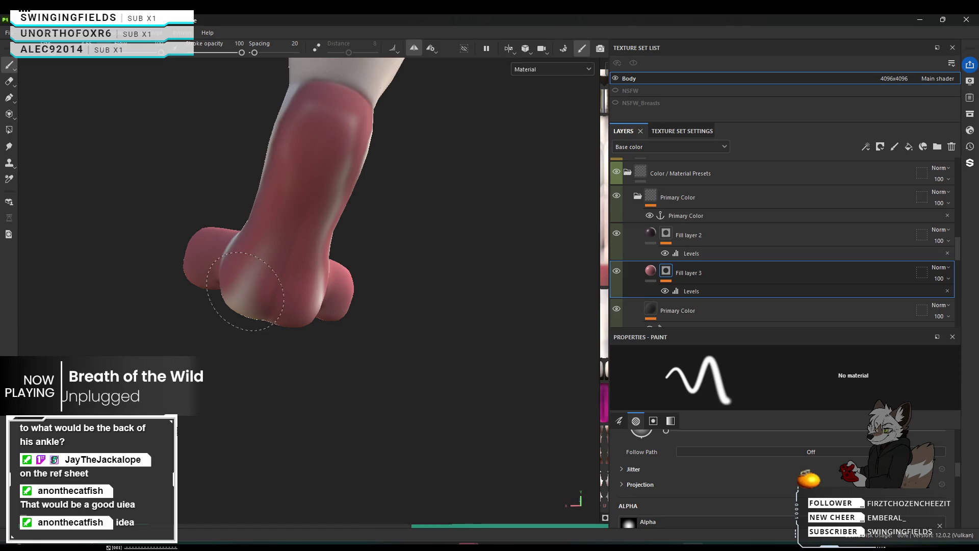
left_click_drag(245, 291, 259, 295)
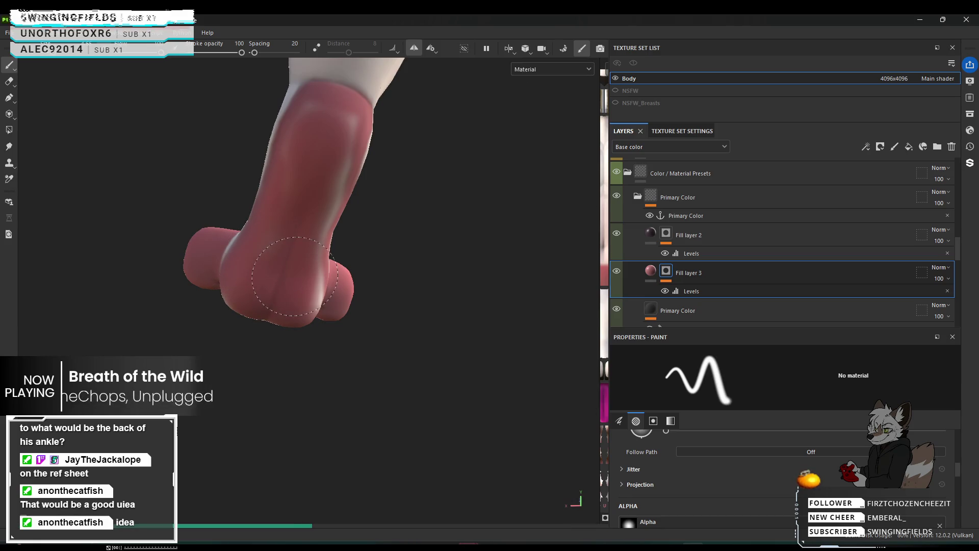
Step: Paint the pale stripe on the upper foot and the highlight near the toe pink
left_click_drag(309, 287, 229, 273, "alt")
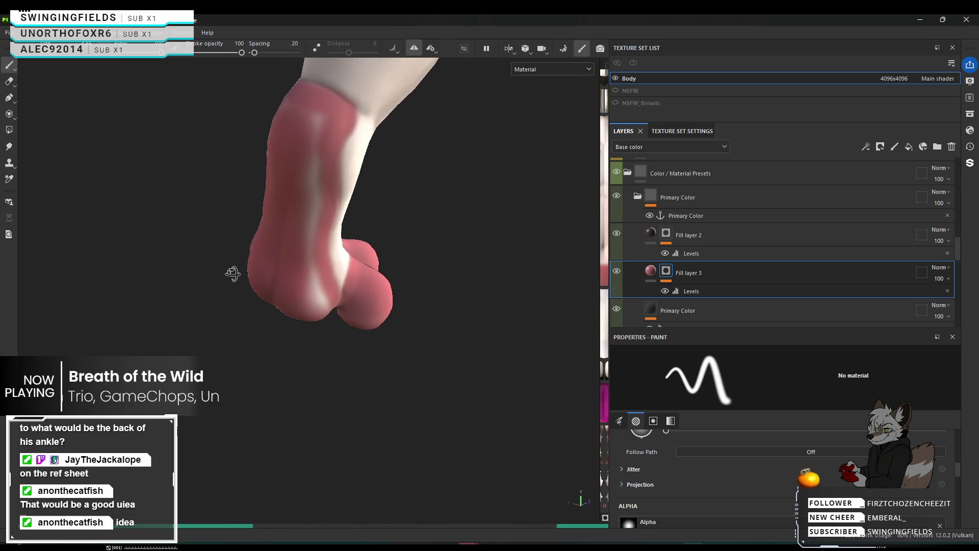
left_click_drag(315, 130, 317, 157)
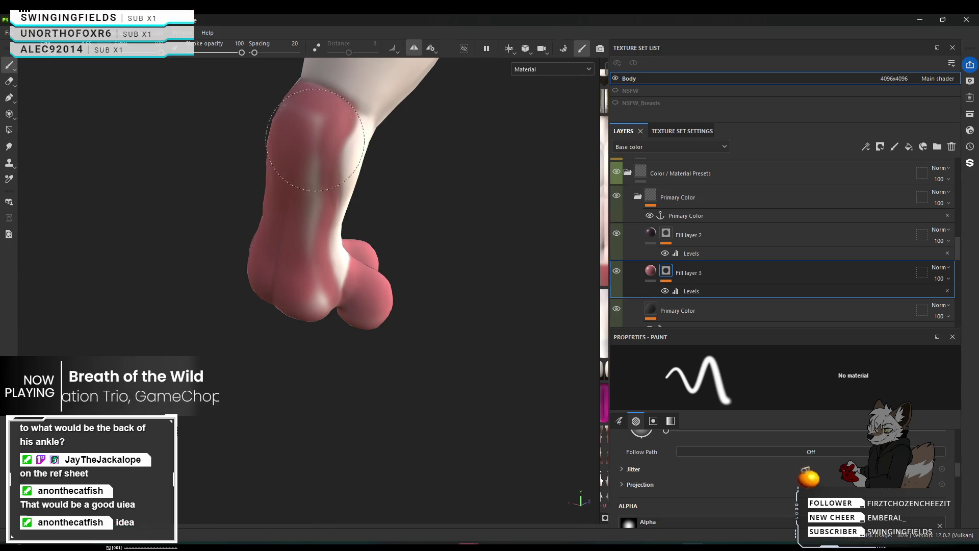
left_click_drag(304, 206, 300, 251)
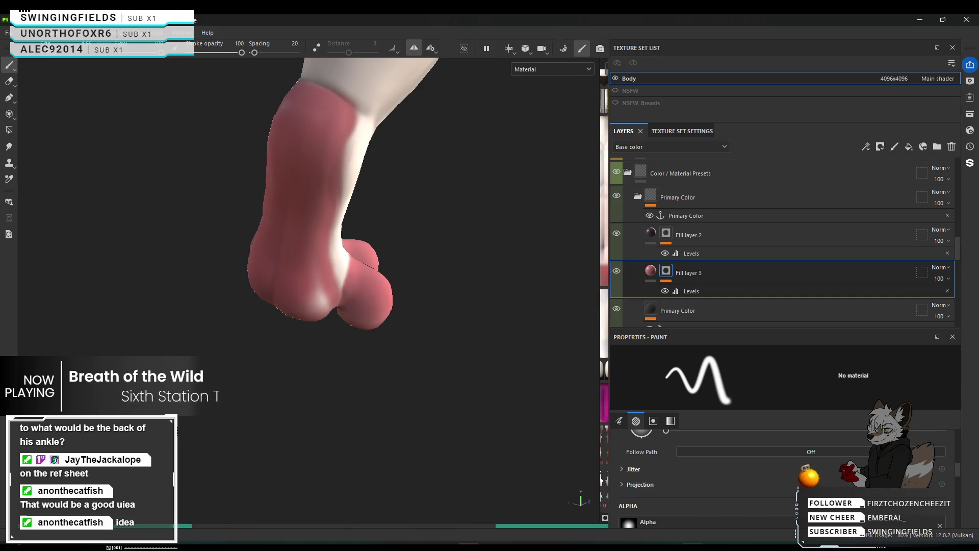
mouse_move(361, 317)
left_mouse_down()
mouse_move(367, 310)
mouse_move(263, 198)
left_mouse_up()
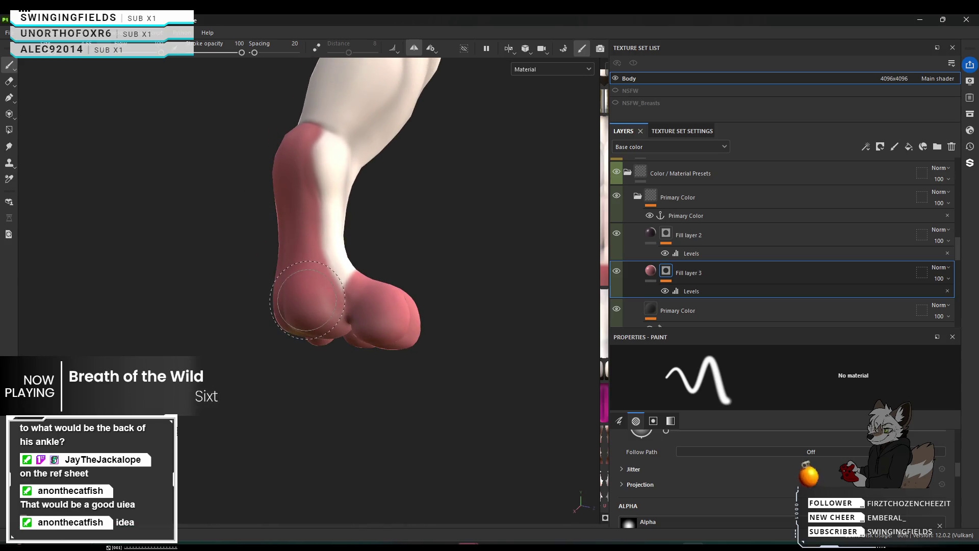
mouse_move(316, 302)
left_mouse_down("alt")
mouse_move(370, 220)
mouse_move(404, 231)
mouse_move(411, 422)
left_mouse_up("alt")
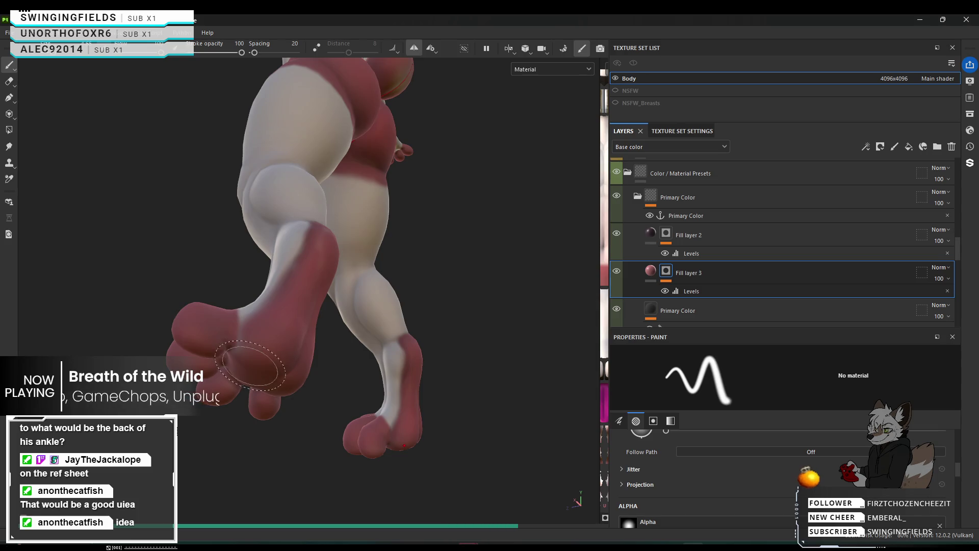
Step: Shrink the paint brush considerably for finer detail work while viewing the leg
mouse_move(250, 366)
left_mouse_down("alt")
mouse_move(318, 476)
mouse_move(353, 253)
left_mouse_up("alt")
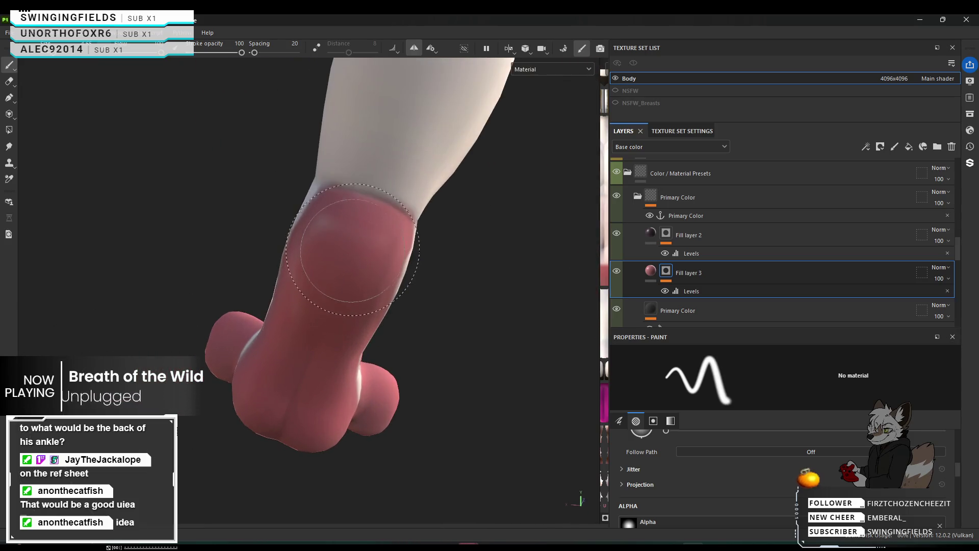
right_click_drag(352, 253, 361, 240, "ctrl")
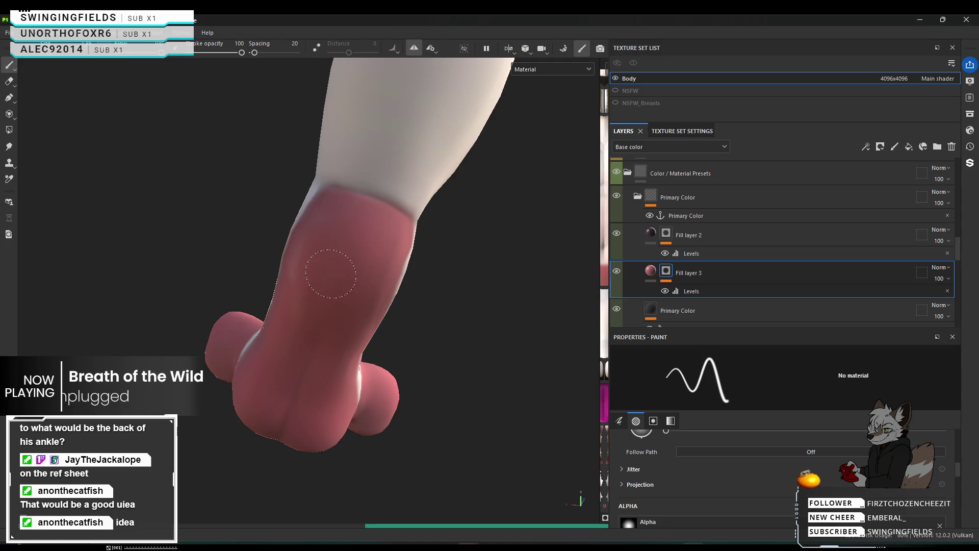
mouse_move(332, 272)
left_mouse_down("alt")
mouse_move(66, 208)
mouse_move(203, 225)
mouse_move(124, 209)
left_mouse_up("alt")
mouse_move(42, 194)
left_mouse_down("alt")
mouse_move(91, 193)
mouse_move(253, 343)
left_mouse_up("alt")
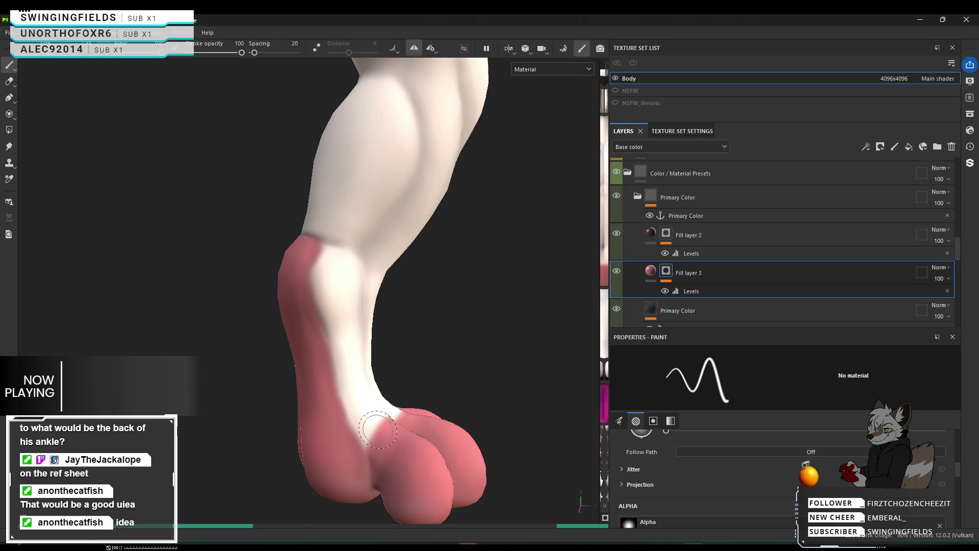
Step: Orbit to inspect both legs and the pink-red feet from several angles
mouse_move(378, 426)
left_mouse_down("alt")
mouse_move(219, 394)
mouse_move(431, 411)
left_mouse_up("alt")
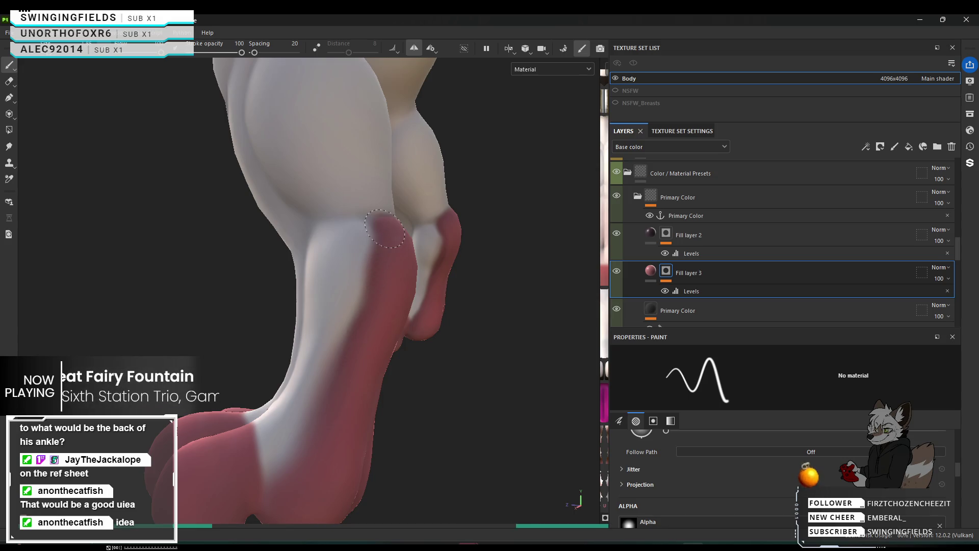
left_click_drag(344, 280, 154, 280, "alt")
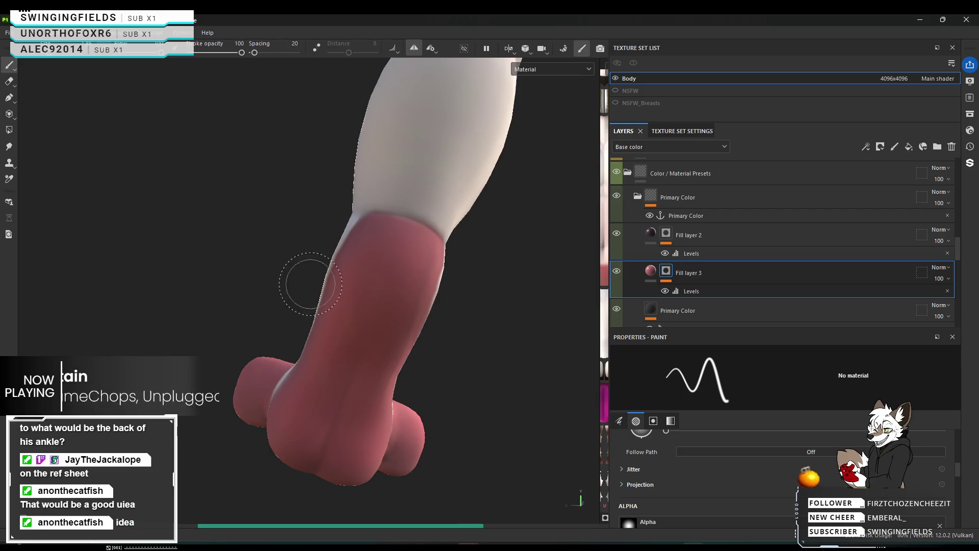
mouse_move(421, 386)
left_mouse_down("alt")
mouse_move(478, 352)
mouse_move(401, 354)
mouse_move(526, 334)
mouse_move(367, 326)
mouse_move(518, 319)
mouse_move(556, 301)
mouse_move(358, 282)
left_mouse_up("alt")
scroll(360, 280, "up", 3)
scroll(370, 394, "up", 2)
scroll(368, 388, "down", 3)
mouse_move(280, 385)
left_mouse_down("alt")
mouse_move(390, 372)
mouse_move(344, 367)
mouse_move(516, 392)
mouse_move(356, 376)
left_mouse_up("alt")
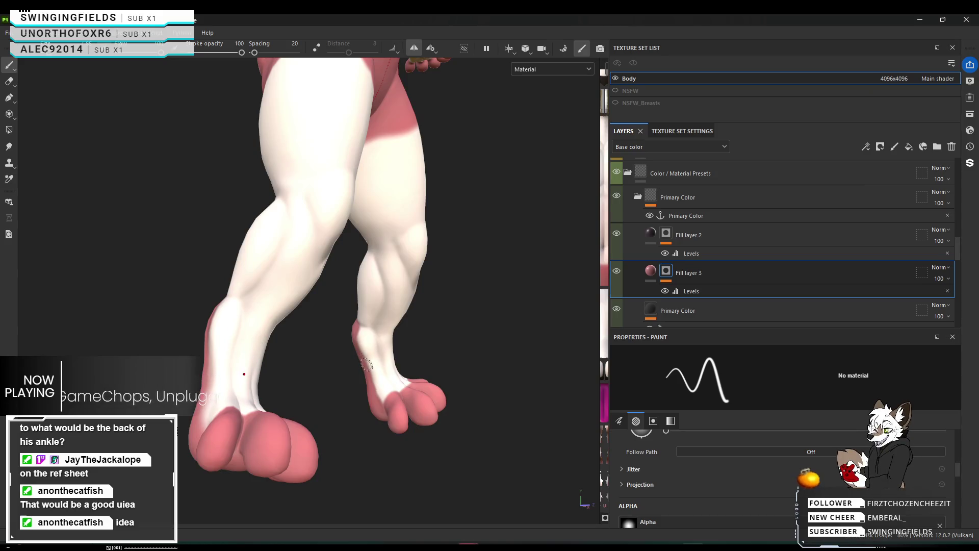
mouse_move(477, 353)
left_mouse_down("alt")
mouse_move(486, 376)
mouse_move(548, 373)
mouse_move(464, 364)
left_mouse_up("alt")
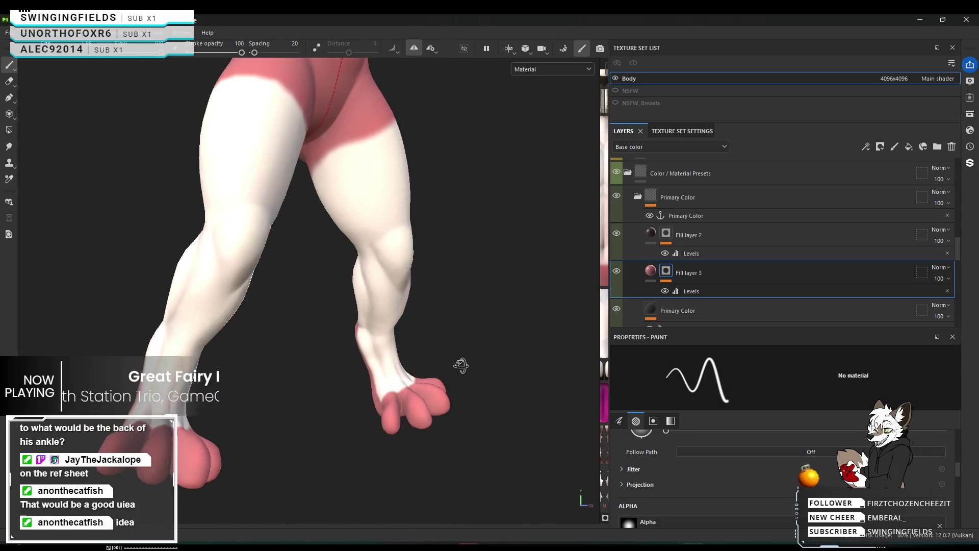
scroll(464, 364, "down", 3)
scroll(388, 350, "down", 2)
scroll(389, 350, "down", 2)
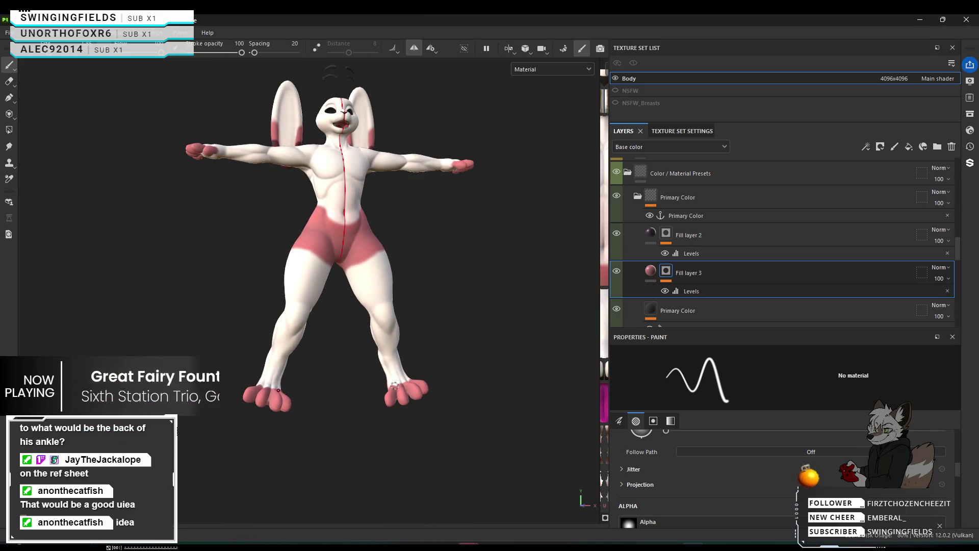
scroll(366, 272, "up", 1)
scroll(300, 295, "up", 2)
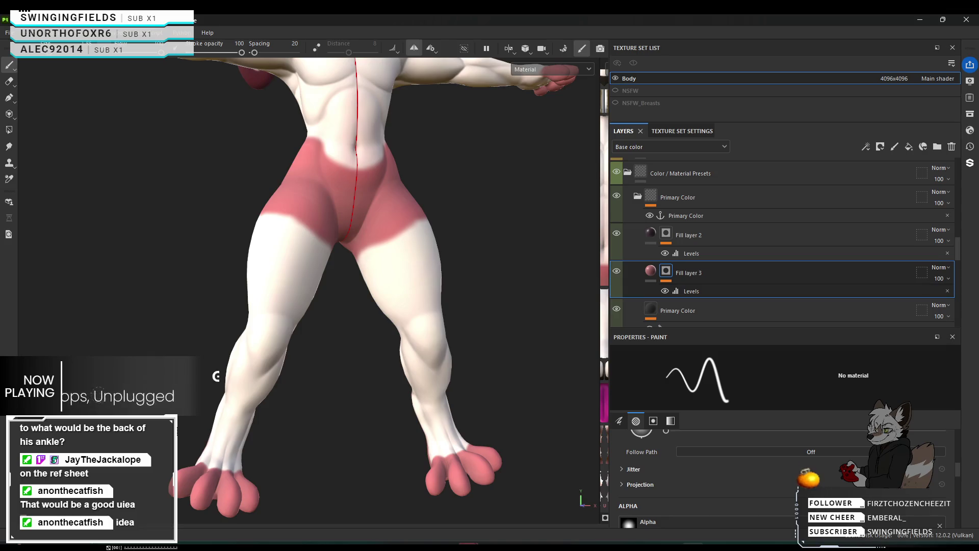
mouse_move(217, 383)
left_mouse_down("alt")
mouse_move(341, 385)
mouse_move(383, 396)
mouse_move(284, 416)
mouse_move(319, 369)
mouse_move(365, 394)
left_mouse_up("alt")
scroll(333, 372, "up", 2)
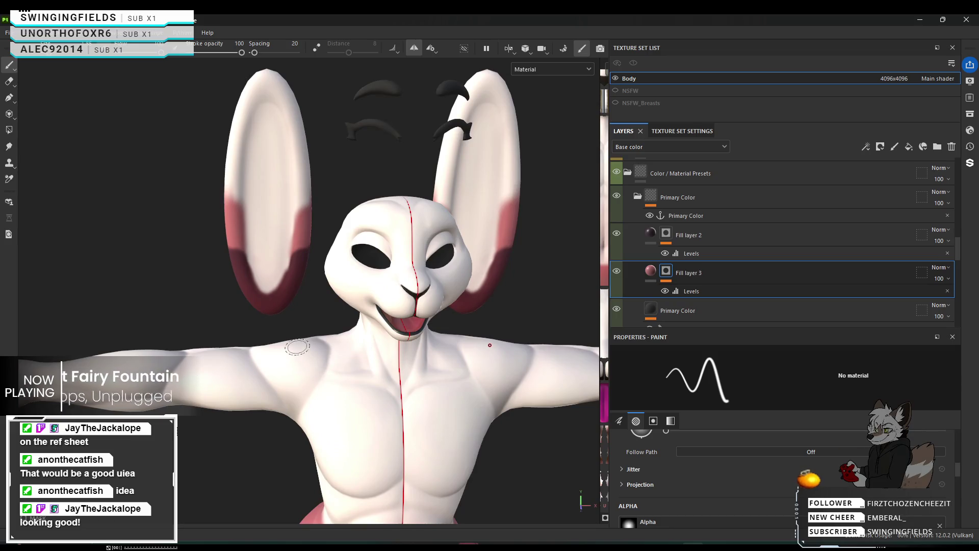
scroll(298, 348, "up", 1)
scroll(306, 336, "up", 1)
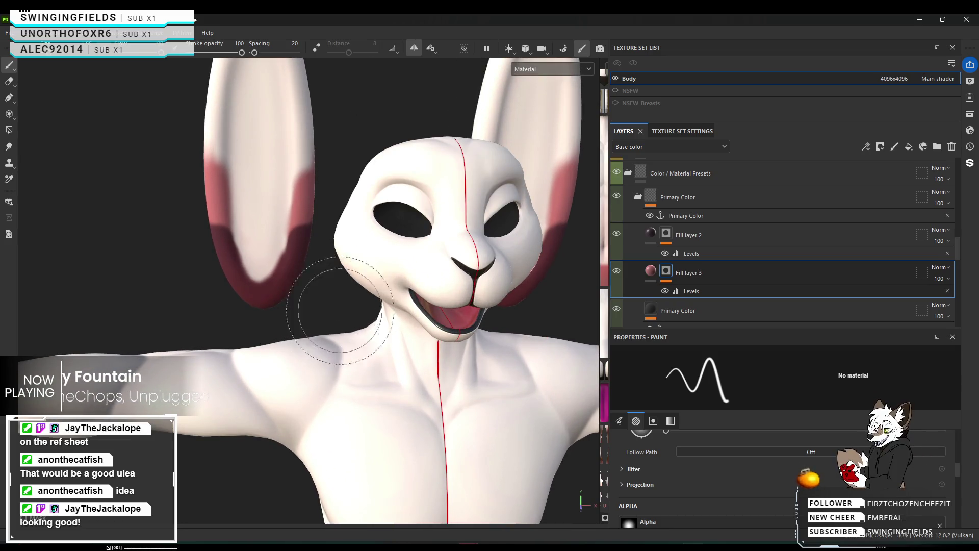
left_click_drag(335, 309, 397, 323, "alt")
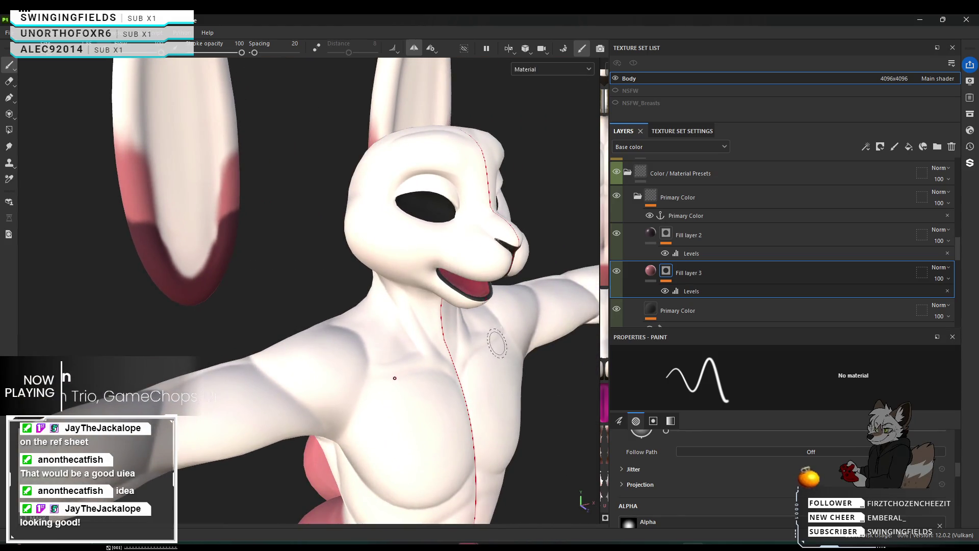
left_click_drag(393, 379, 271, 416, "alt")
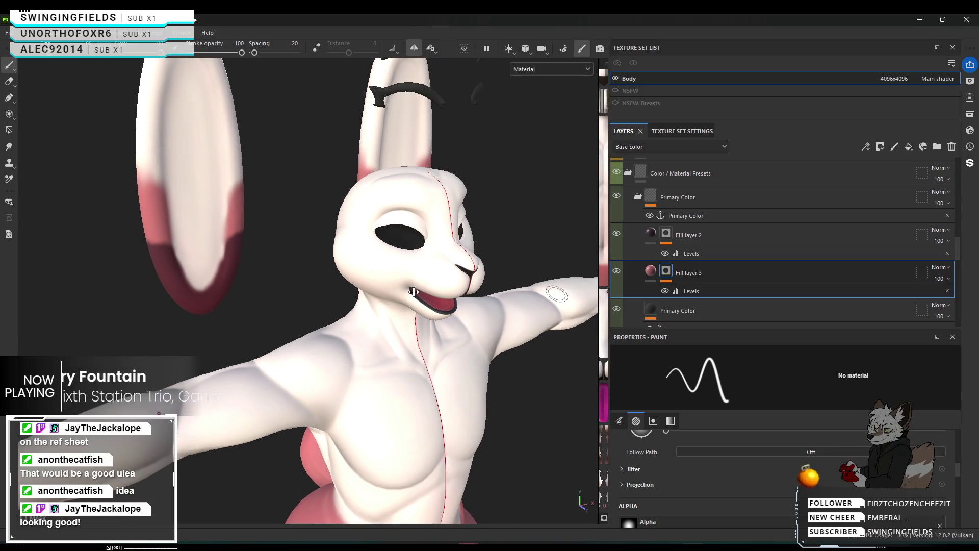
left_click_drag(434, 293, 151, 295)
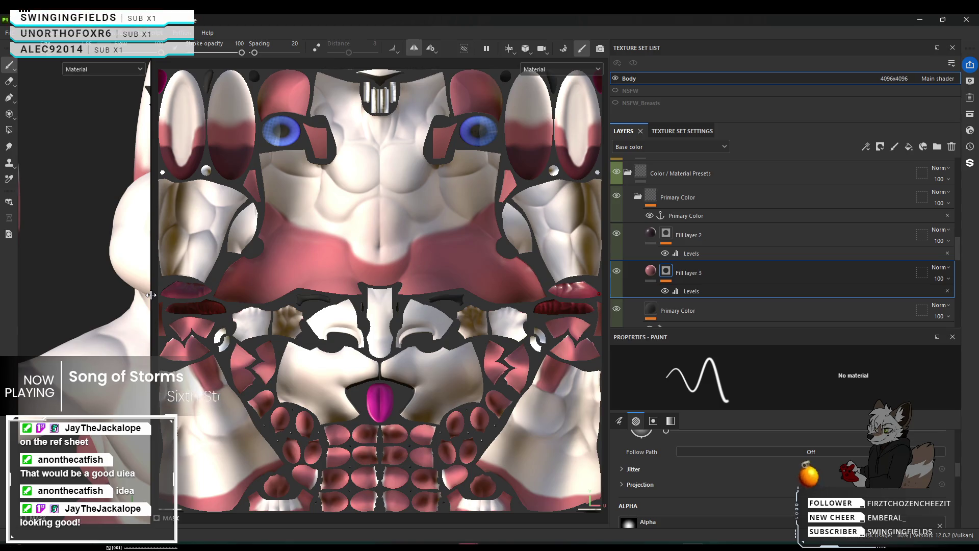
left_click_drag(151, 294, 103, 299)
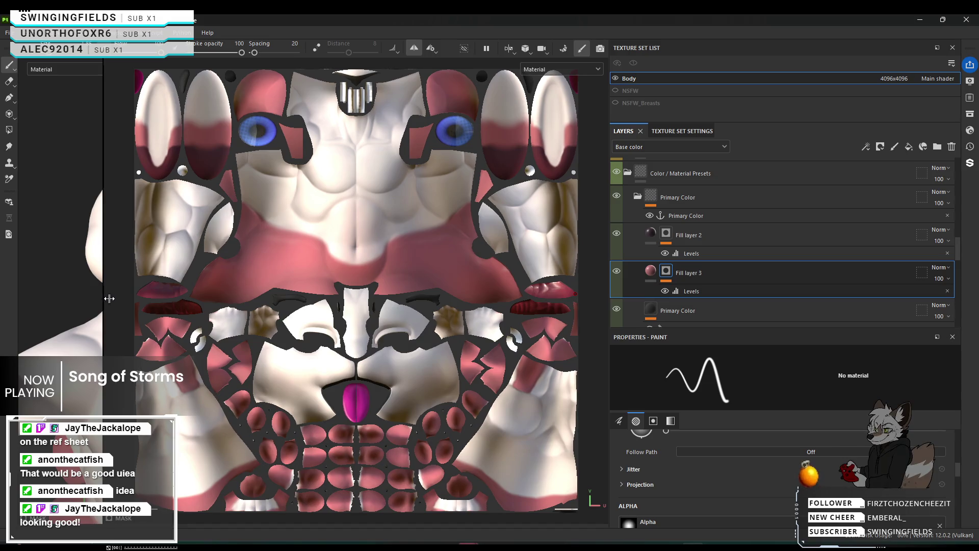
left_click_drag(107, 299, 608, 357)
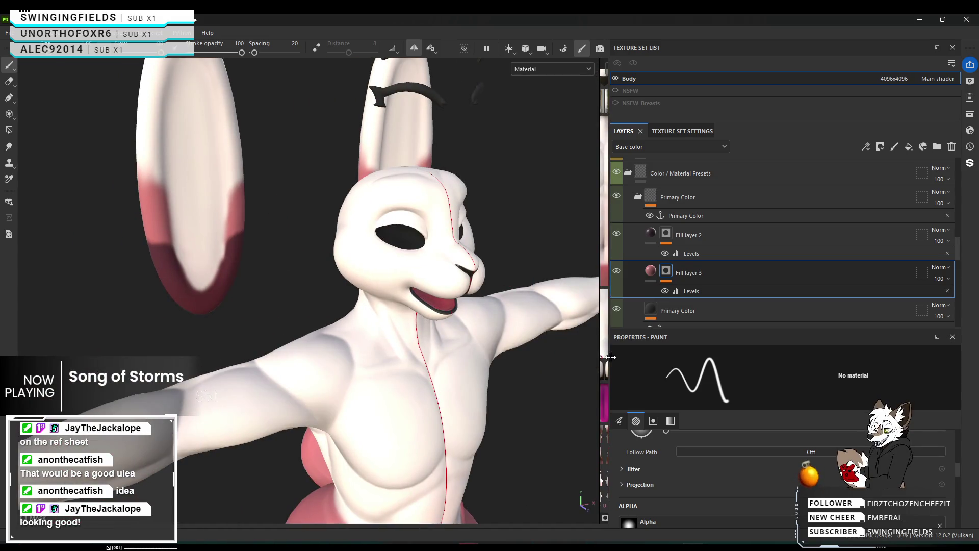
scroll(508, 253, "up", 5)
mouse_move(509, 254)
left_mouse_down("alt")
mouse_move(557, 256)
mouse_move(343, 273)
mouse_move(366, 242)
left_mouse_up("alt")
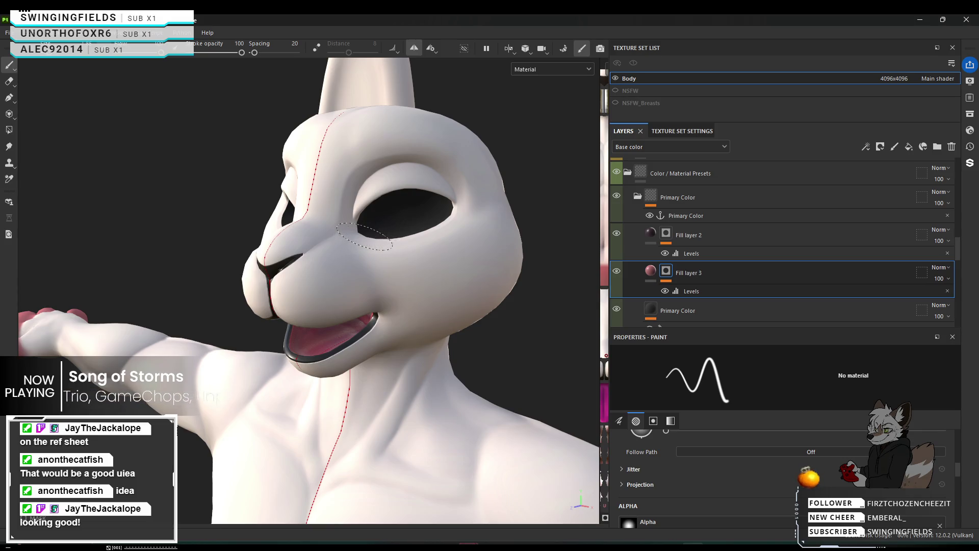
Step: Dab pink under the rabbit's eye, undoing and redoing to keep the eye-rim paint
left_click(363, 235)
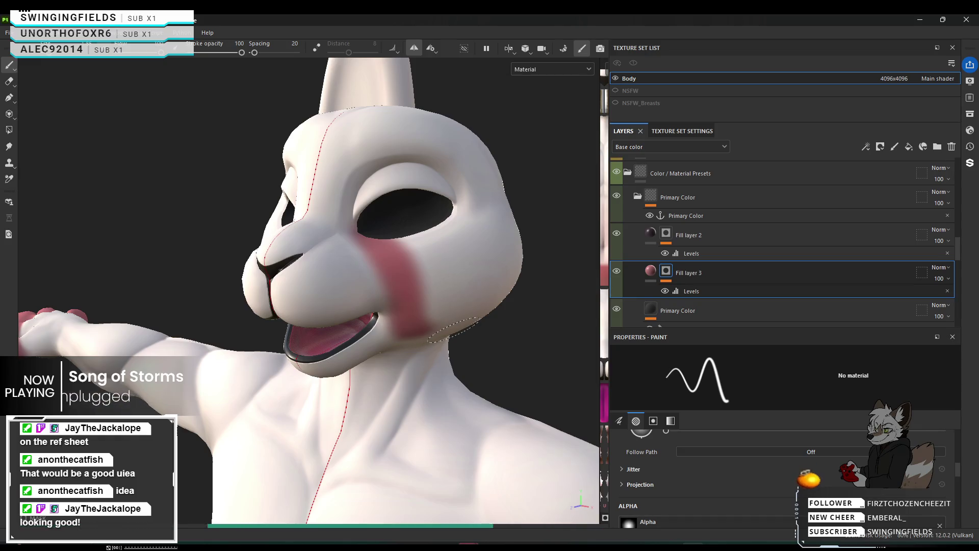
mouse_move(459, 313)
left_mouse_down("alt")
mouse_move(427, 320)
mouse_move(278, 300)
mouse_move(236, 278)
mouse_move(340, 354)
mouse_move(248, 236)
left_mouse_up("alt")
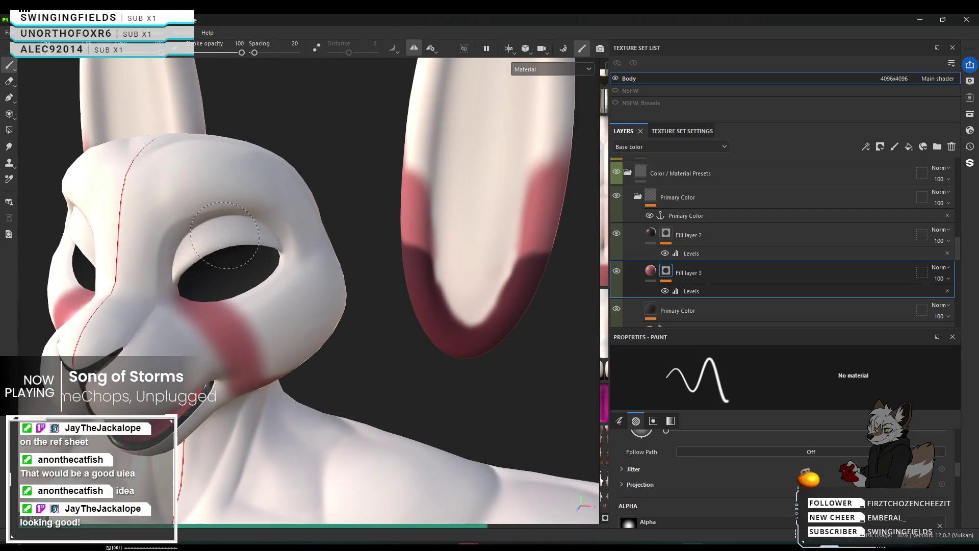
mouse_move(247, 237)
left_mouse_down("alt")
mouse_move(183, 256)
mouse_move(186, 241)
left_mouse_up("alt")
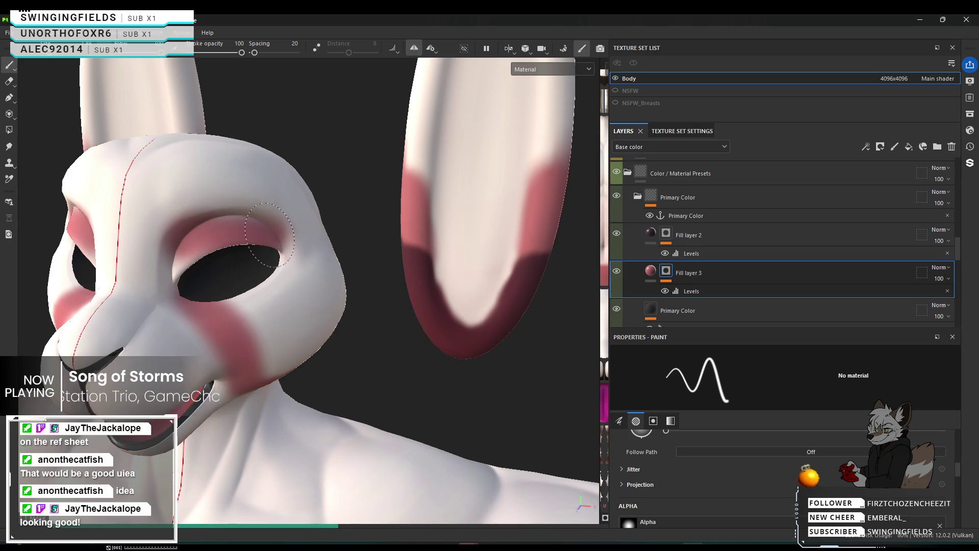
key("ctrl+z")
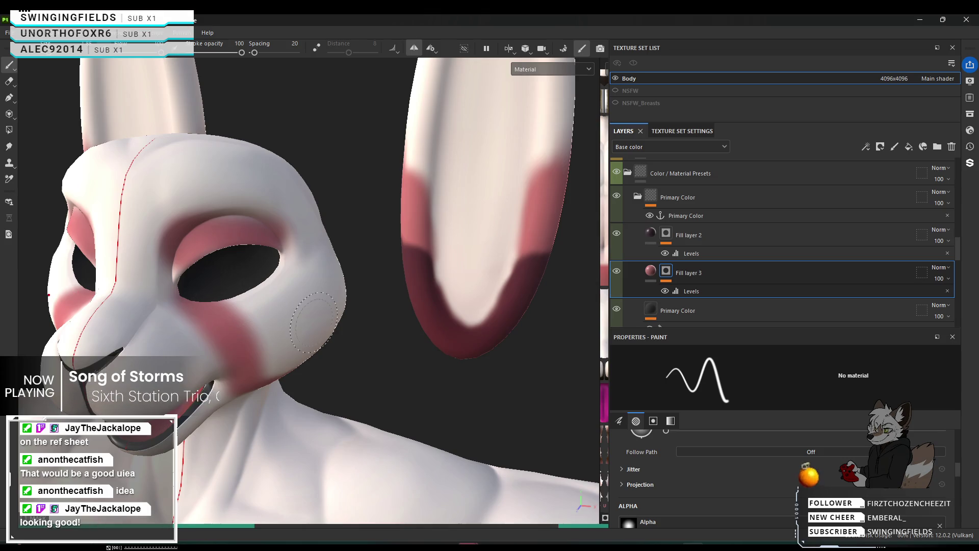
key("ctrl+shift+z")
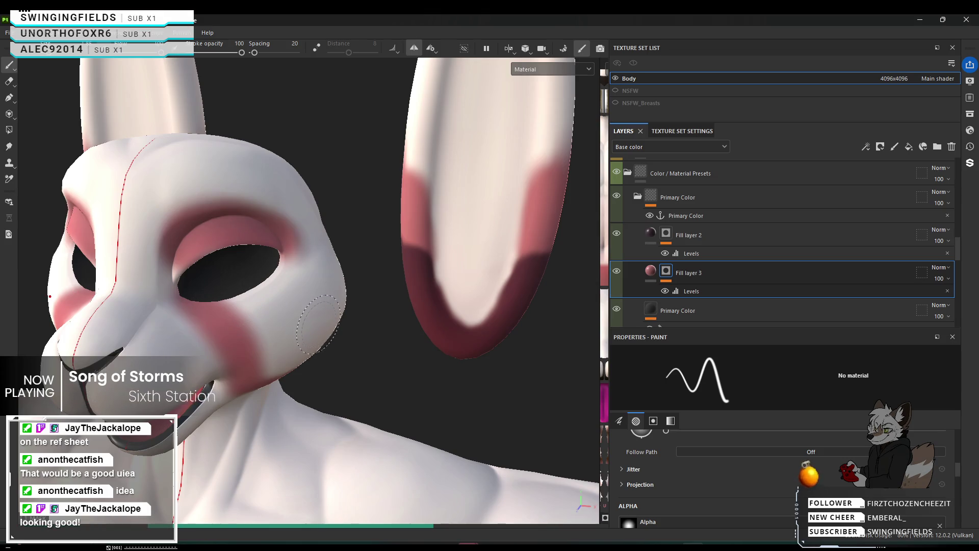
key("ctrl+shift+z")
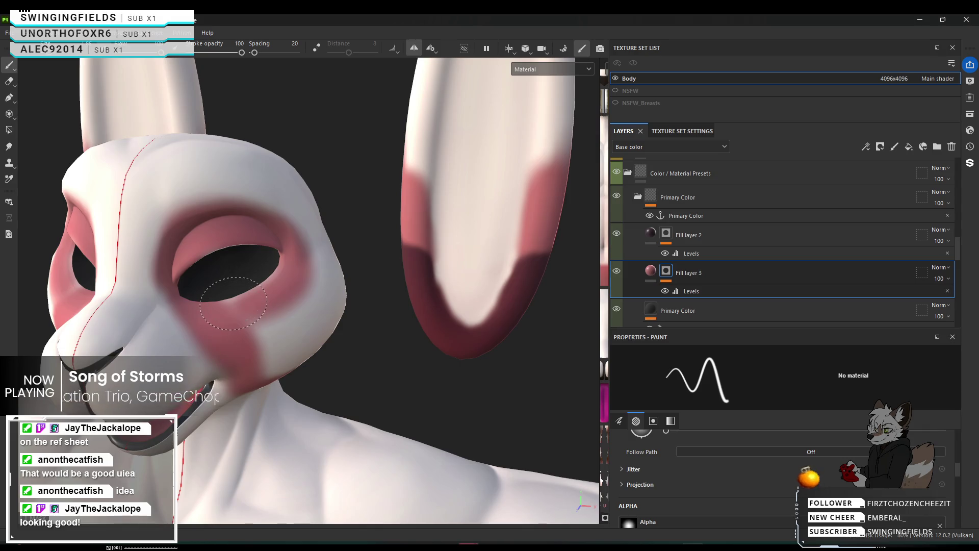
Step: Paint pink around the eye socket rim and spread it over the cheek and jaw
left_click_drag(263, 240, 233, 300)
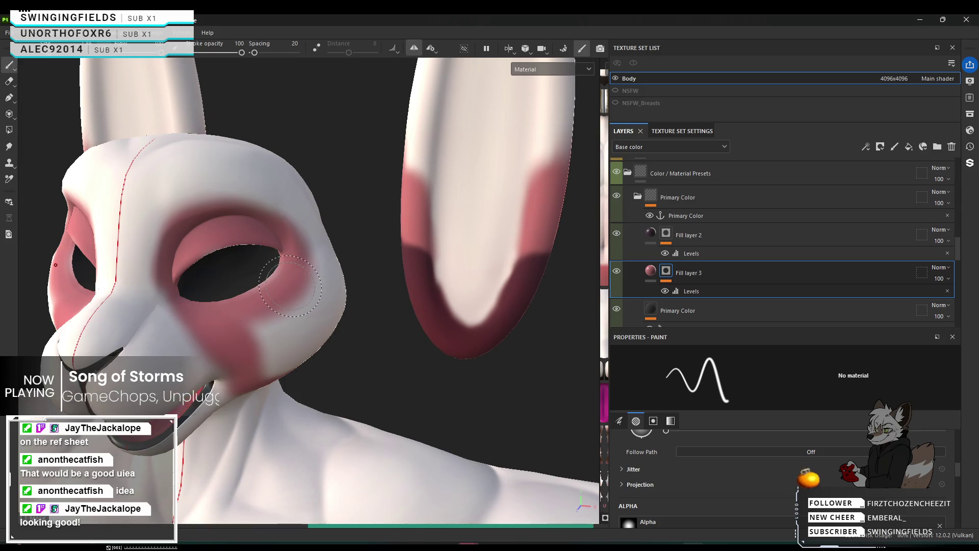
mouse_move(267, 289)
left_mouse_down("alt")
mouse_move(143, 257)
mouse_move(139, 278)
mouse_move(452, 262)
mouse_move(230, 320)
left_mouse_up("alt")
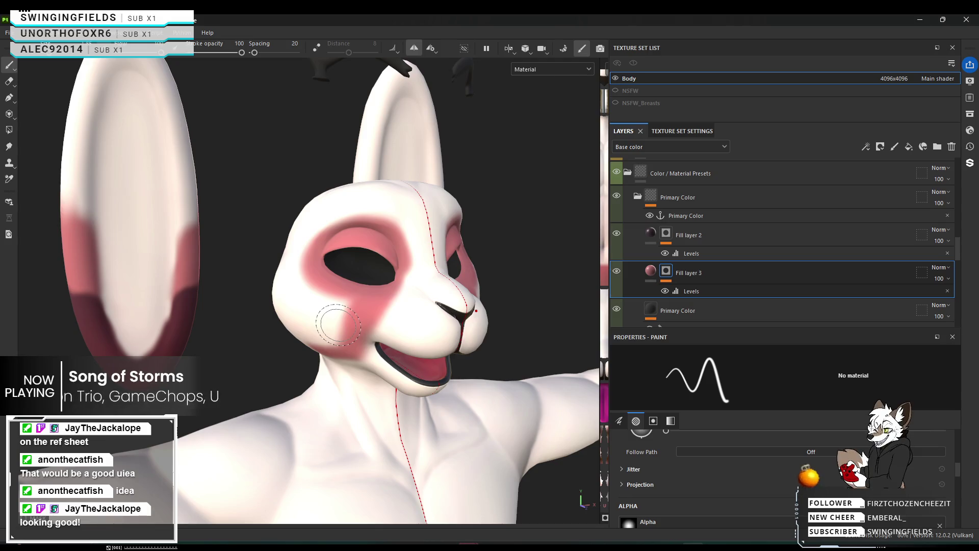
mouse_move(337, 324)
left_mouse_down("alt")
mouse_move(498, 317)
mouse_move(411, 317)
left_mouse_up("alt")
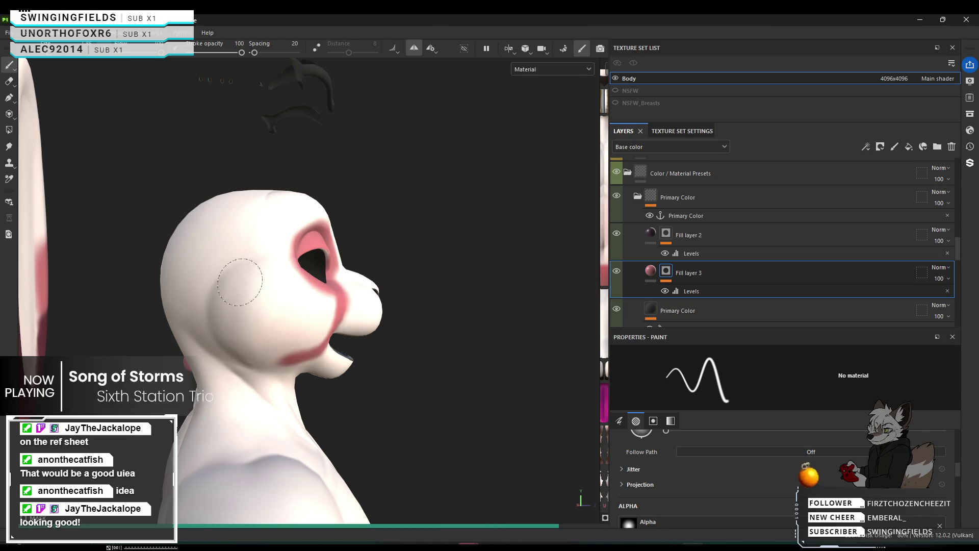
left_click(289, 273)
mouse_move(254, 357)
left_mouse_down()
mouse_move(253, 283)
mouse_move(268, 361)
left_mouse_up()
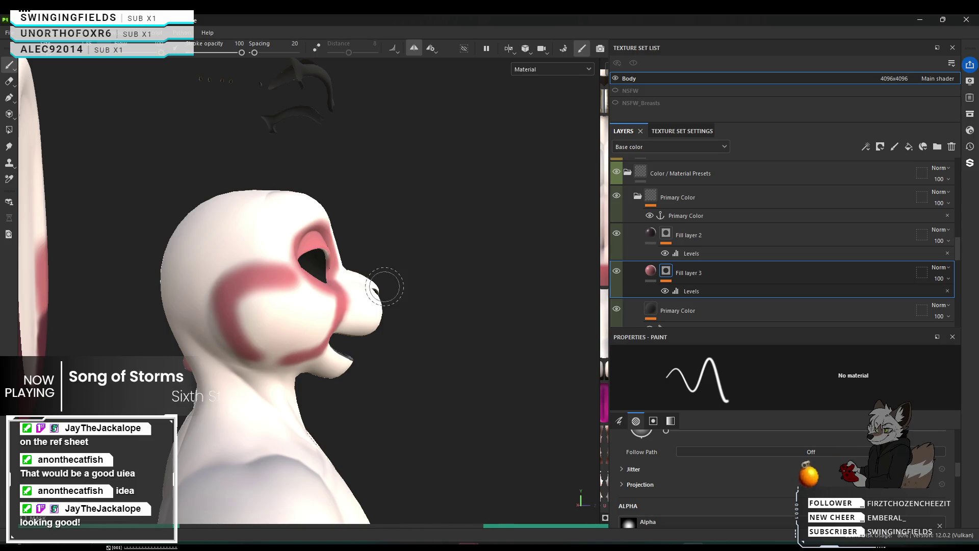
Step: Paint mirrored pink brow marks on the forehead and extend them between the eyes
left_click_drag(385, 288, 587, 328, "alt")
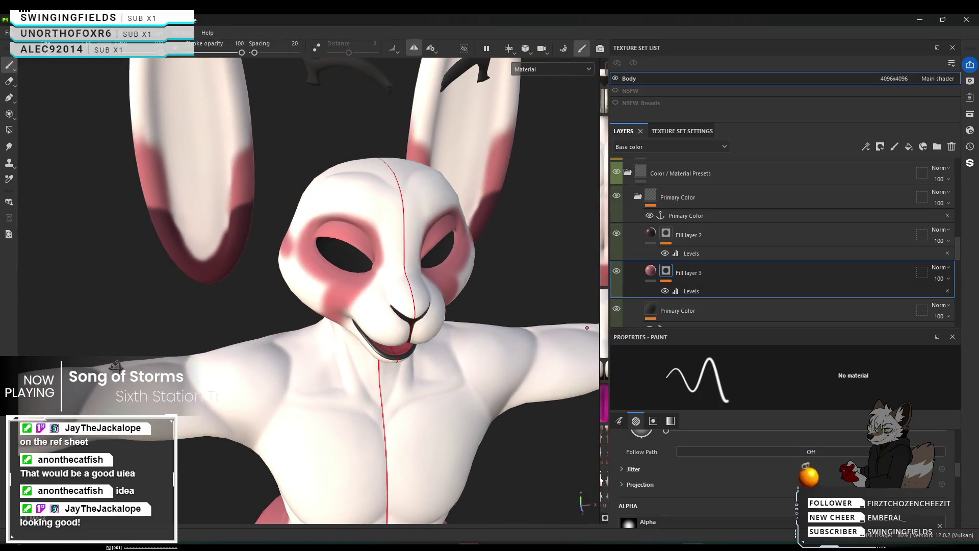
left_click_drag(587, 328, 365, 184, "alt")
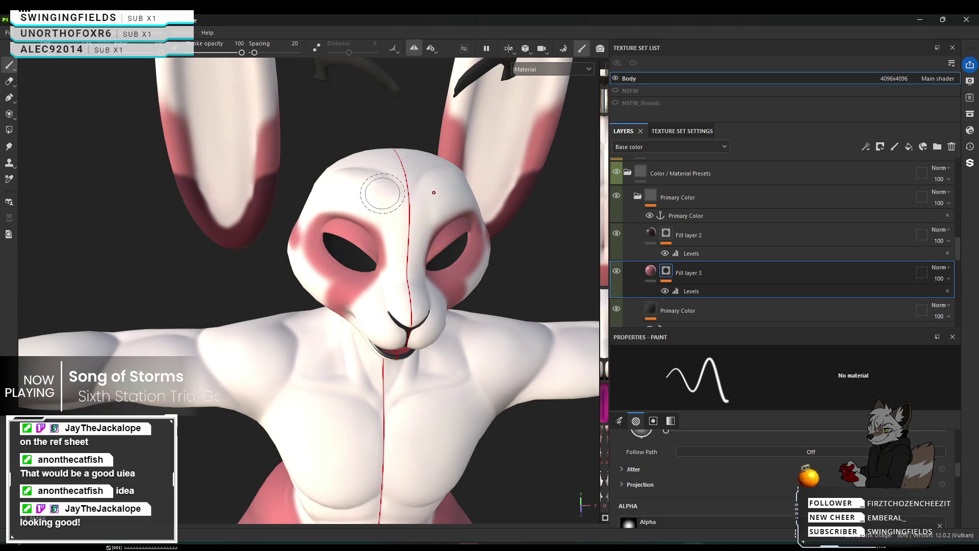
left_click(340, 181)
mouse_move(386, 201)
left_mouse_down()
mouse_move(356, 188)
mouse_move(386, 197)
left_mouse_up()
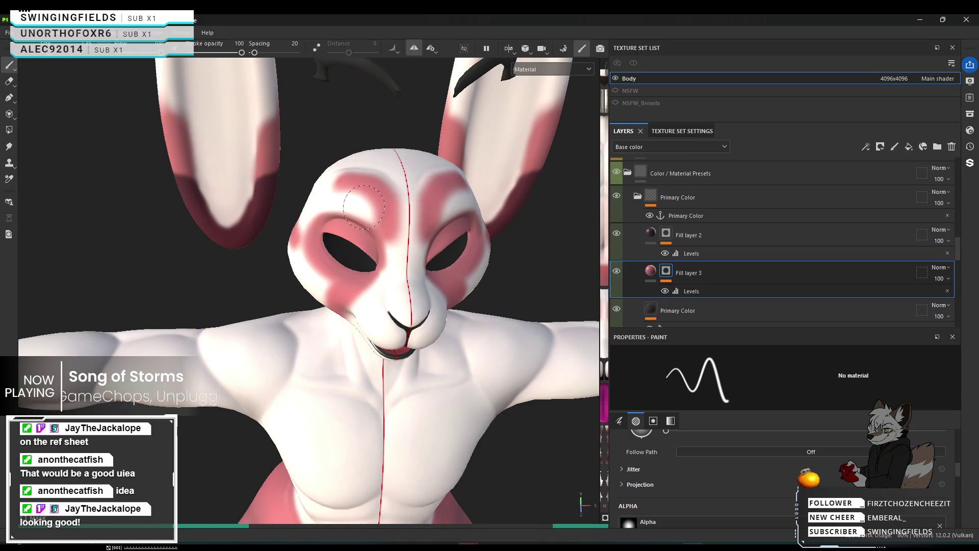
mouse_move(386, 233)
left_mouse_down()
mouse_move(398, 263)
mouse_move(346, 198)
left_mouse_up()
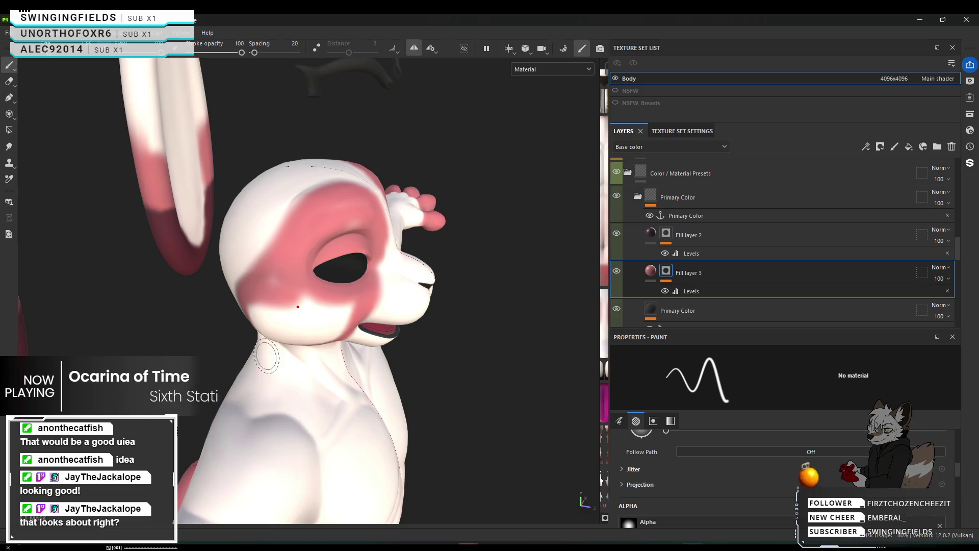
scroll(275, 337, "up", 2)
scroll(291, 318, "up", 1)
scroll(309, 293, "up", 2)
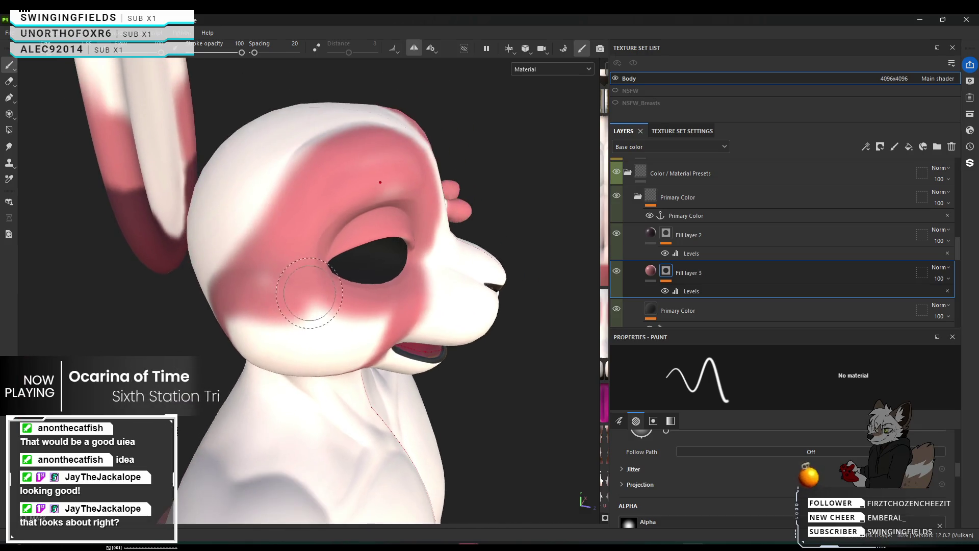
Step: From a side view, brush pink over the white jaw and along the lower cheek
left_click_drag(308, 293, 245, 319, "alt")
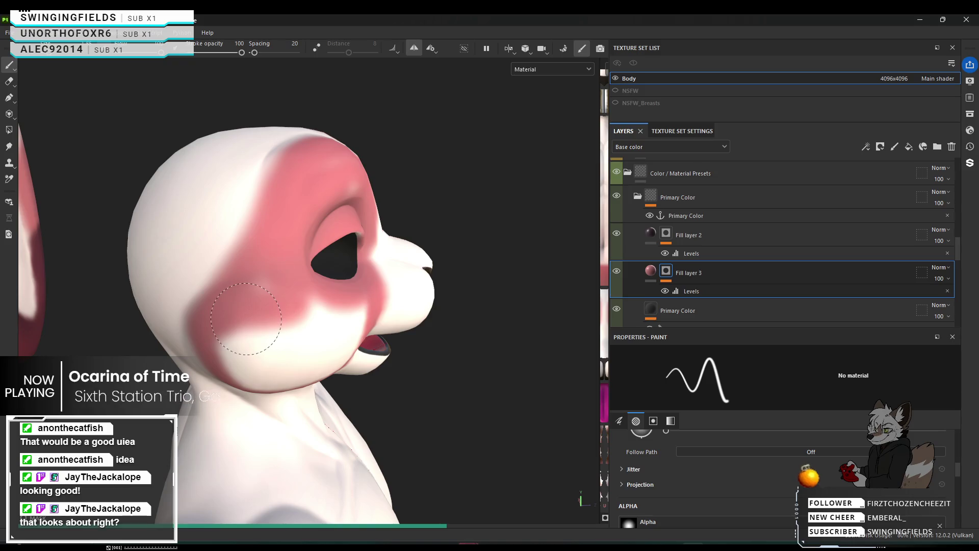
mouse_move(252, 337)
left_mouse_down("alt")
mouse_move(352, 292)
mouse_move(195, 352)
left_mouse_up("alt")
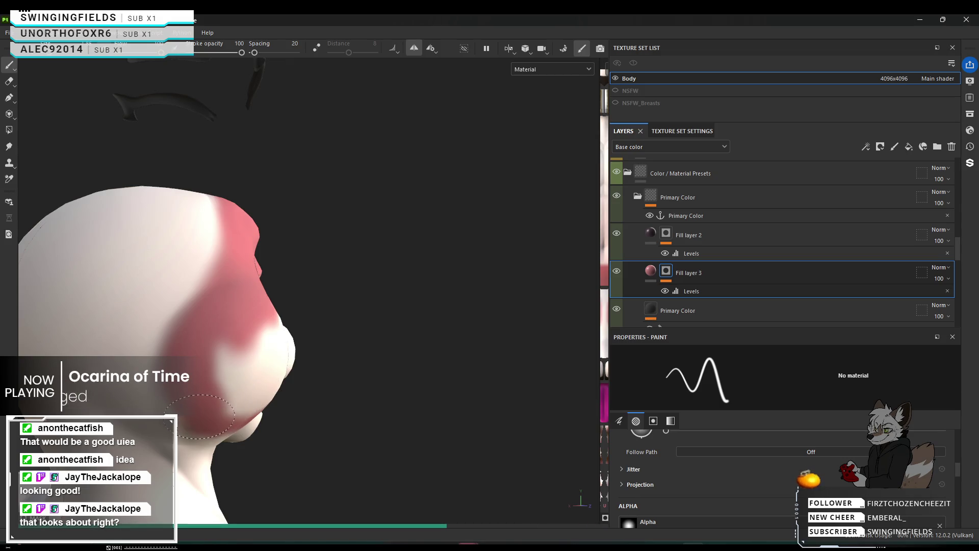
left_click_drag(188, 395, 184, 386)
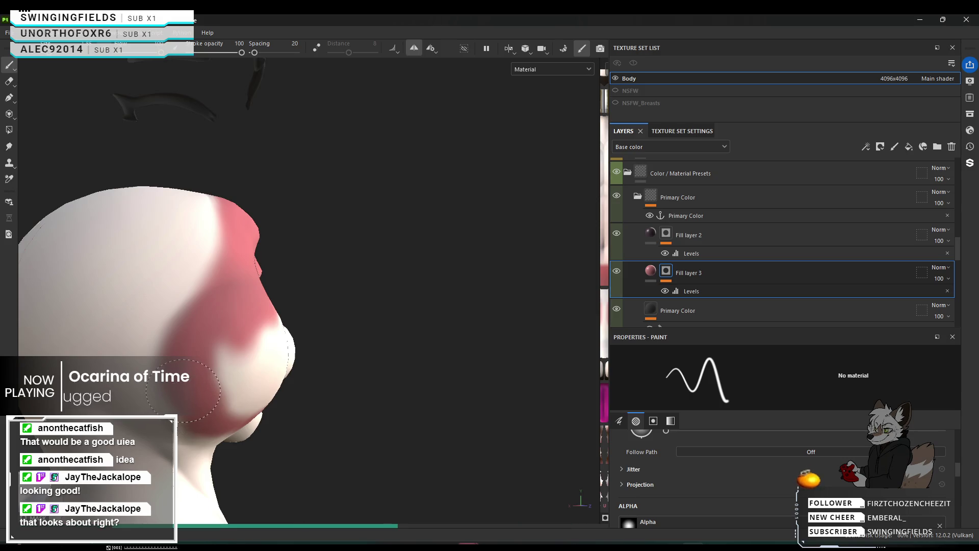
mouse_move(185, 380)
left_mouse_down()
mouse_move(249, 351)
mouse_move(65, 334)
left_mouse_up()
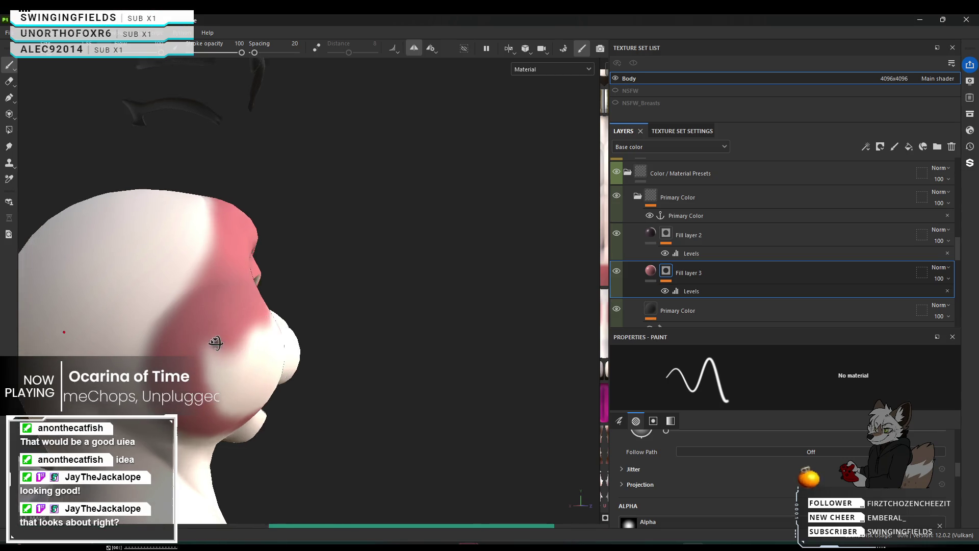
scroll(64, 334, "up", 1)
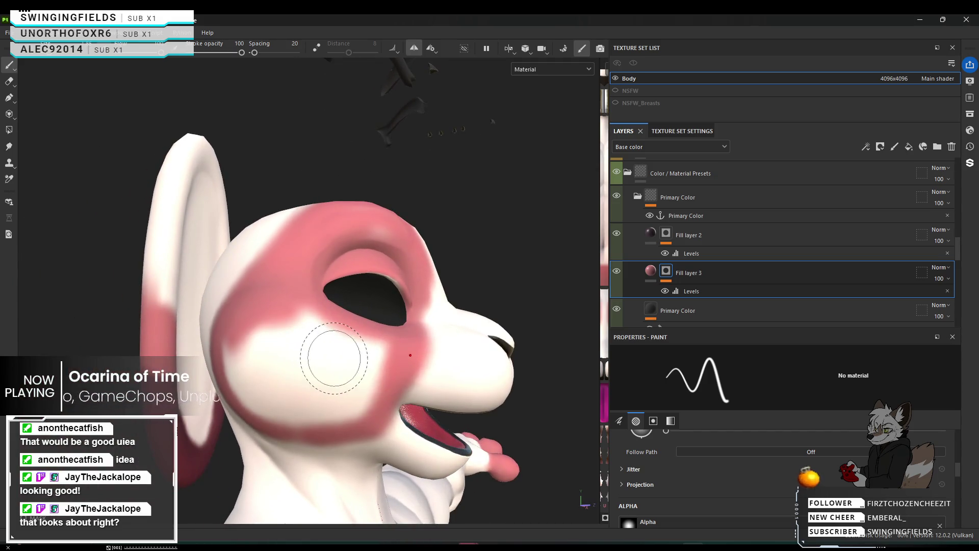
Step: Fill the remaining white cheek spot pink with undo/redo, then check the cheek from a new angle
left_click_drag(340, 361, 302, 346)
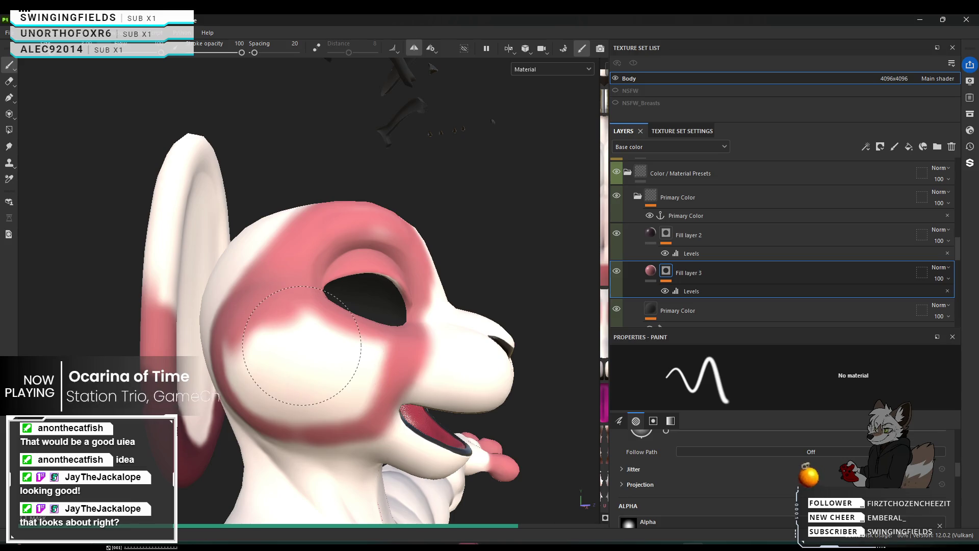
key("ctrl+z")
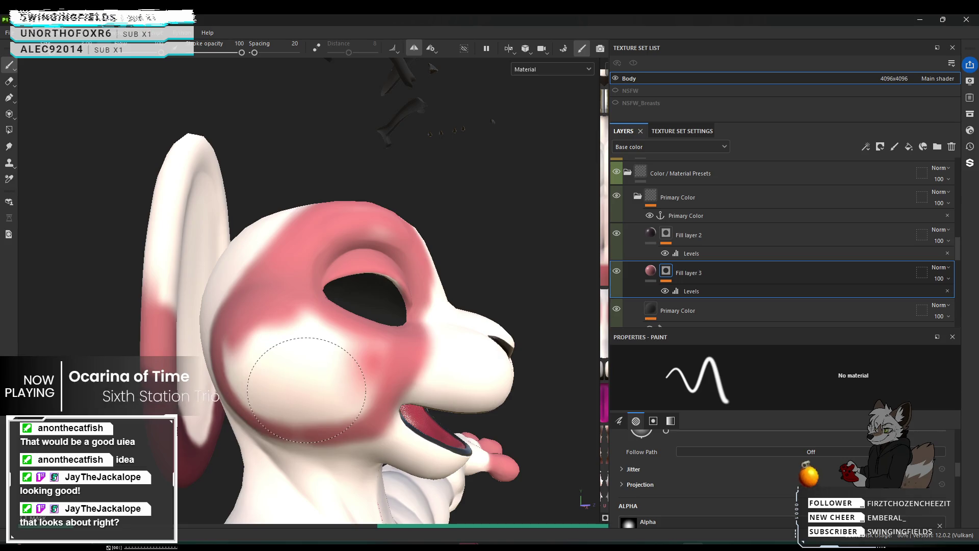
key("ctrl+z")
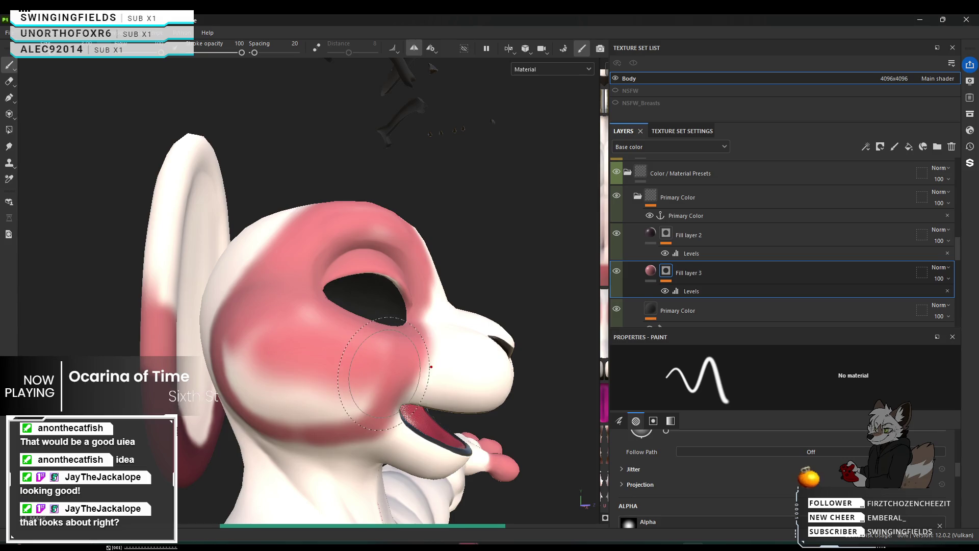
key("ctrl+z")
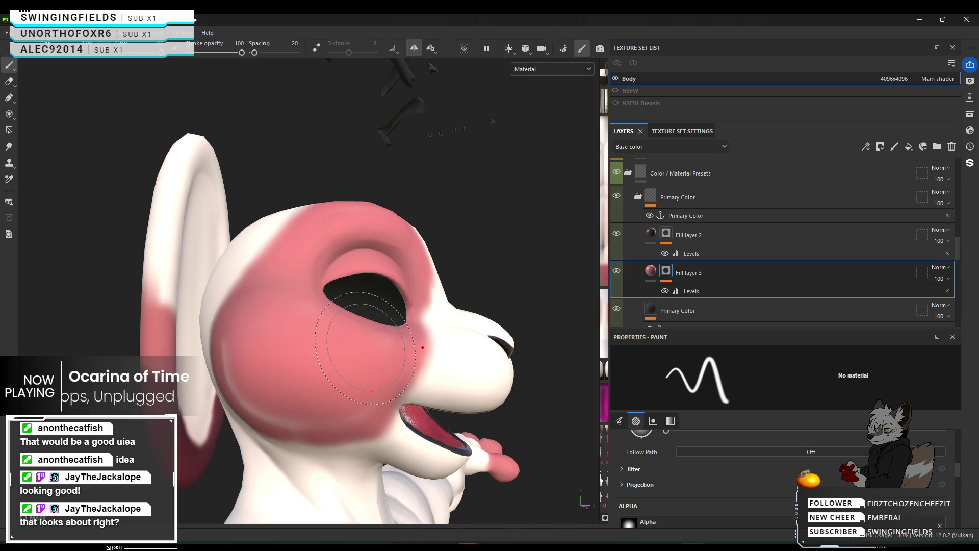
mouse_move(328, 376)
left_mouse_down("alt")
mouse_move(466, 354)
mouse_move(255, 366)
mouse_move(291, 417)
mouse_move(244, 372)
mouse_move(253, 365)
mouse_move(295, 416)
left_mouse_up("alt")
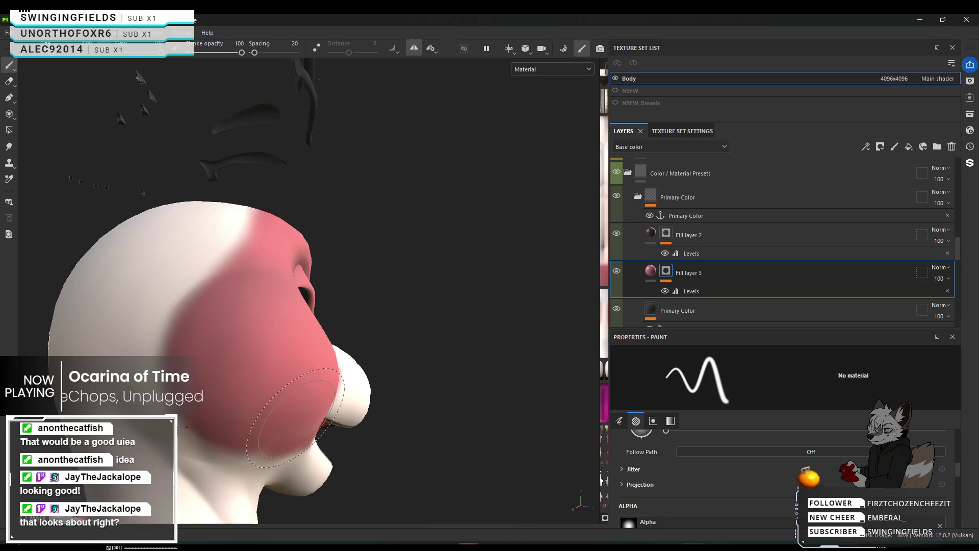
right_click_drag(294, 417, 285, 440, "ctrl")
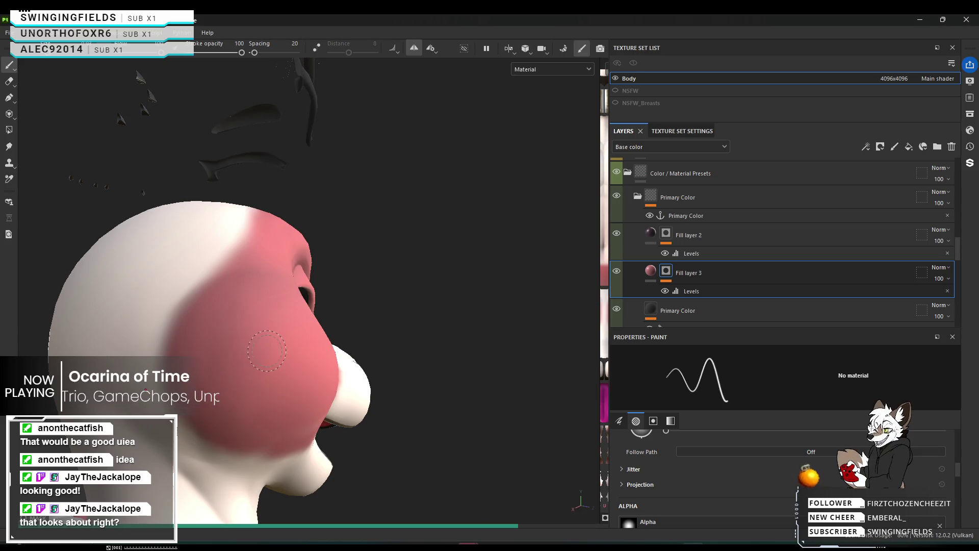
left_click_drag(288, 328, 221, 359, "alt")
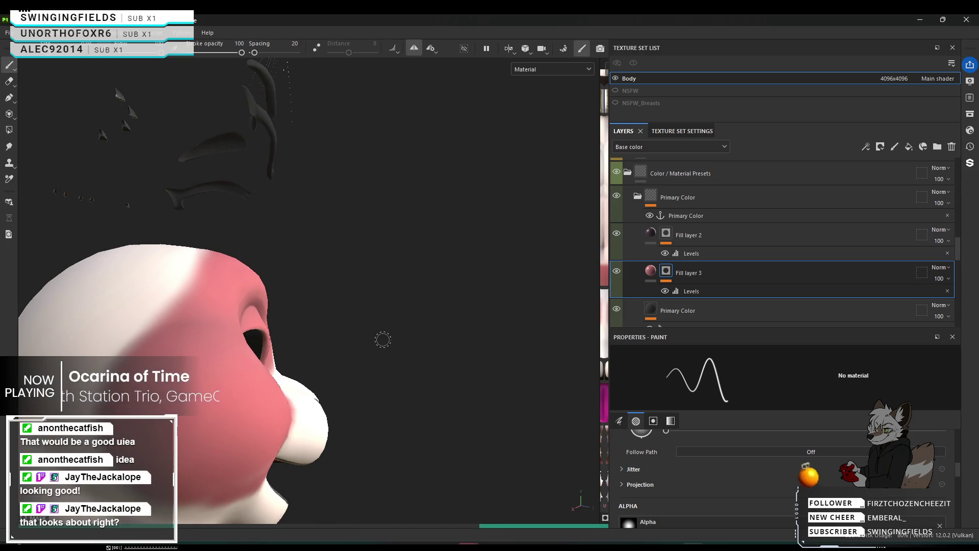
left_click_drag(383, 338, 305, 439, "alt")
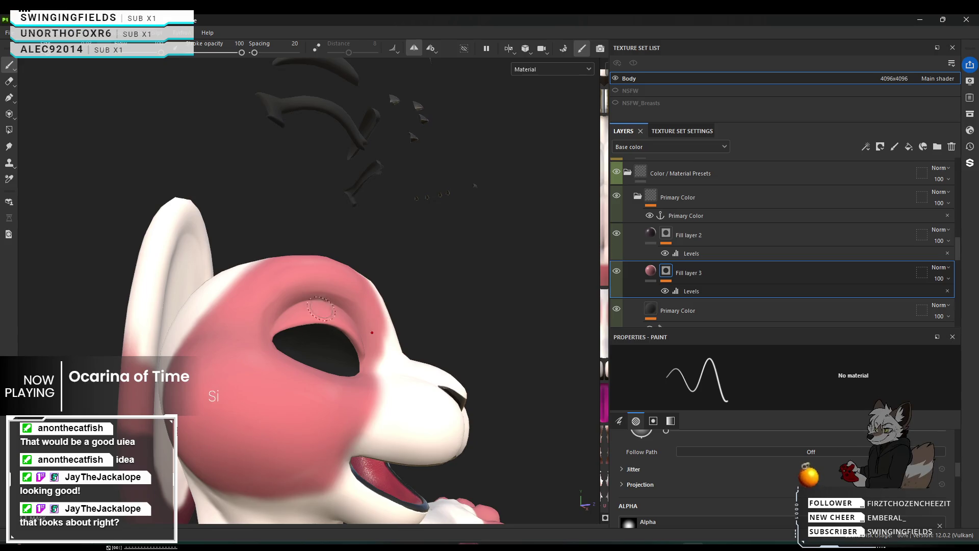
left_click_drag(284, 329, 356, 264, "alt")
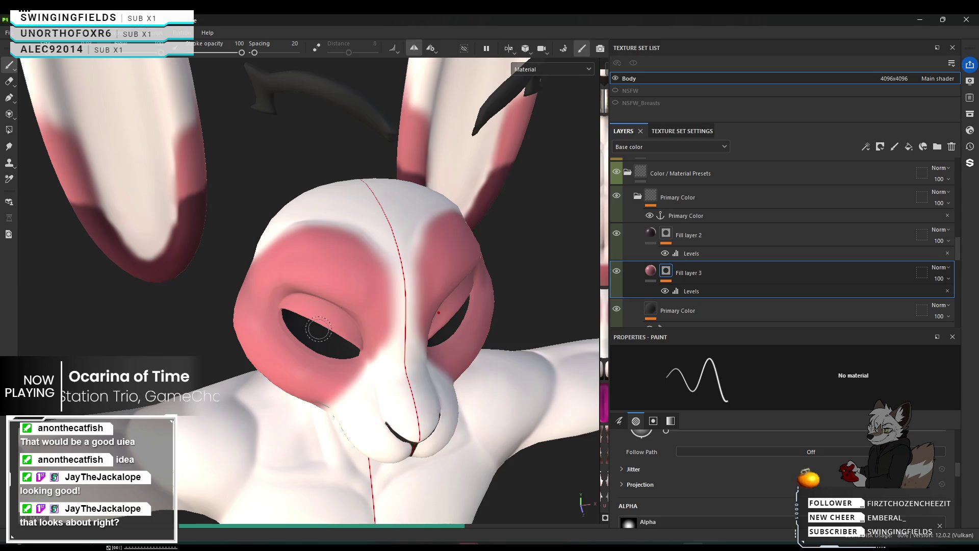
left_click_drag(343, 300, 318, 328, "alt")
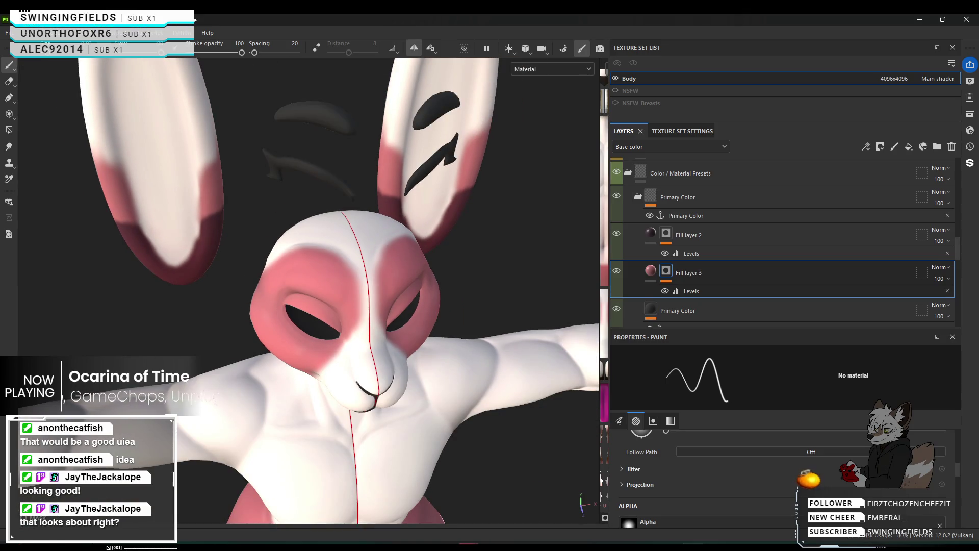
mouse_move(329, 153)
left_mouse_down("alt")
mouse_move(350, 167)
mouse_move(470, 166)
left_mouse_up("alt")
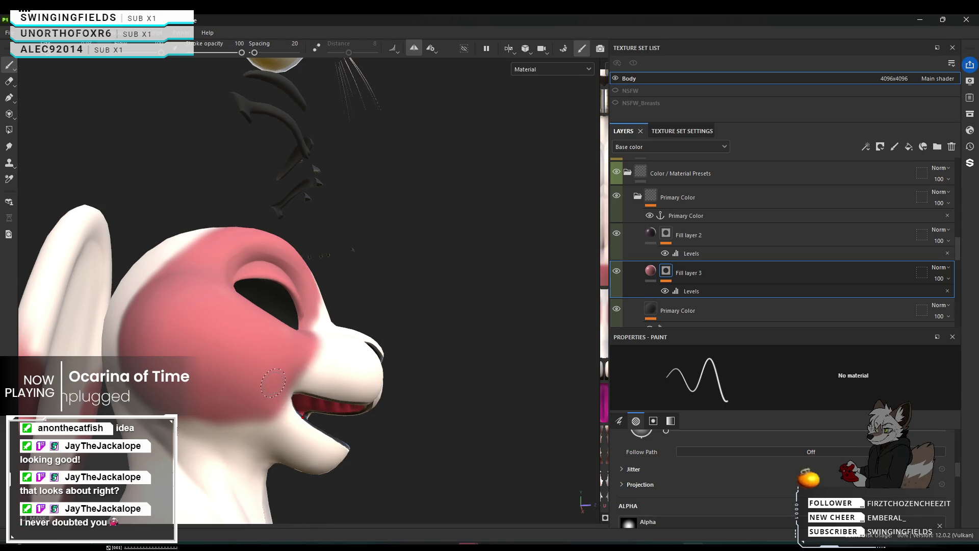
mouse_move(273, 382)
left_mouse_down("alt")
mouse_move(191, 375)
mouse_move(272, 373)
left_mouse_up("alt")
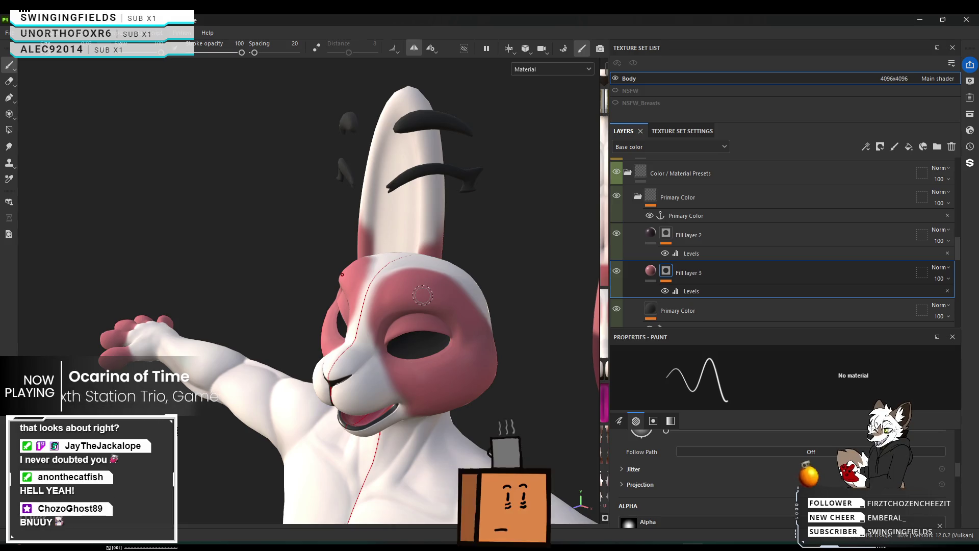
scroll(491, 341, "down", 3)
left_click_drag(491, 342, 493, 350, "alt")
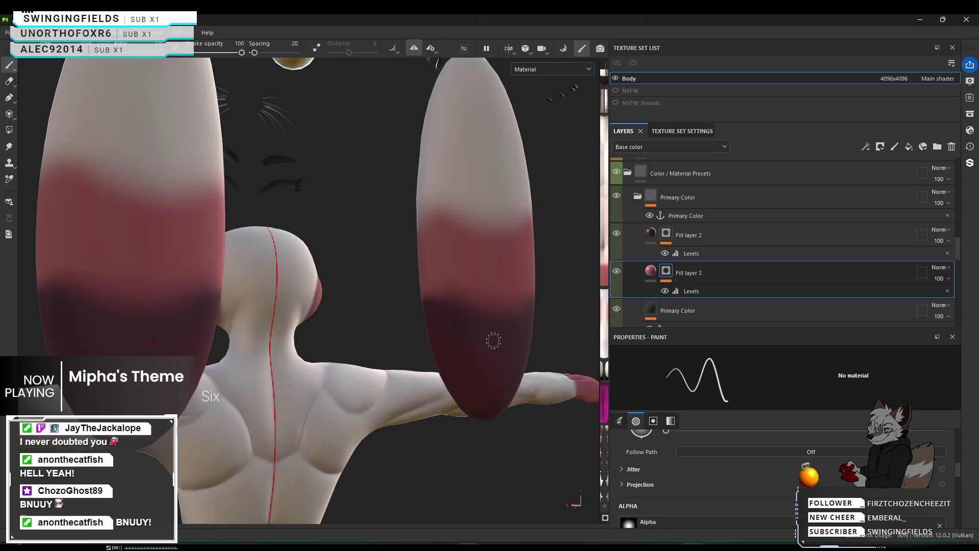
scroll(494, 340, "down", 3)
scroll(457, 378, "down", 2)
left_click_drag(456, 378, 479, 380, "alt")
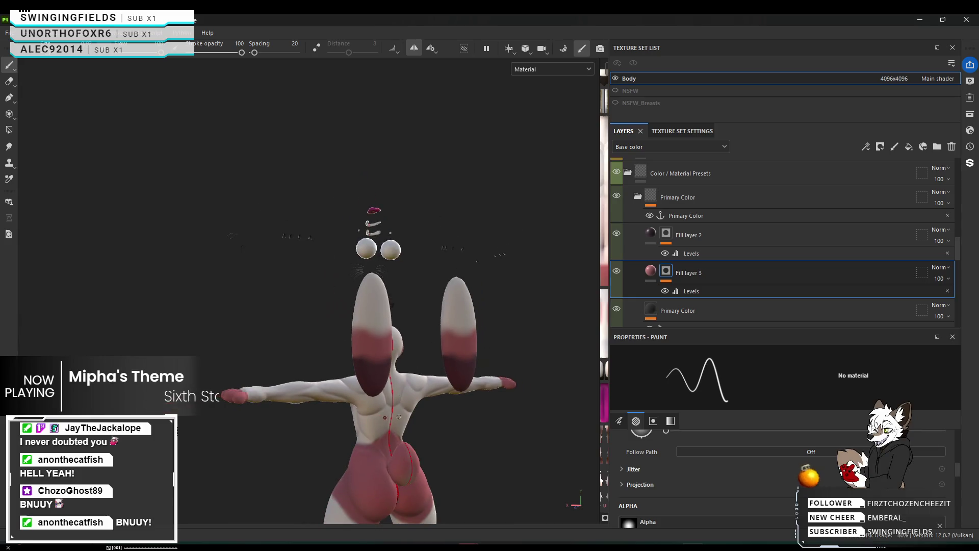
mouse_move(480, 380)
middle_mouse_down("alt")
mouse_move(420, 294)
mouse_move(430, 314)
mouse_move(433, 268)
middle_mouse_up("alt")
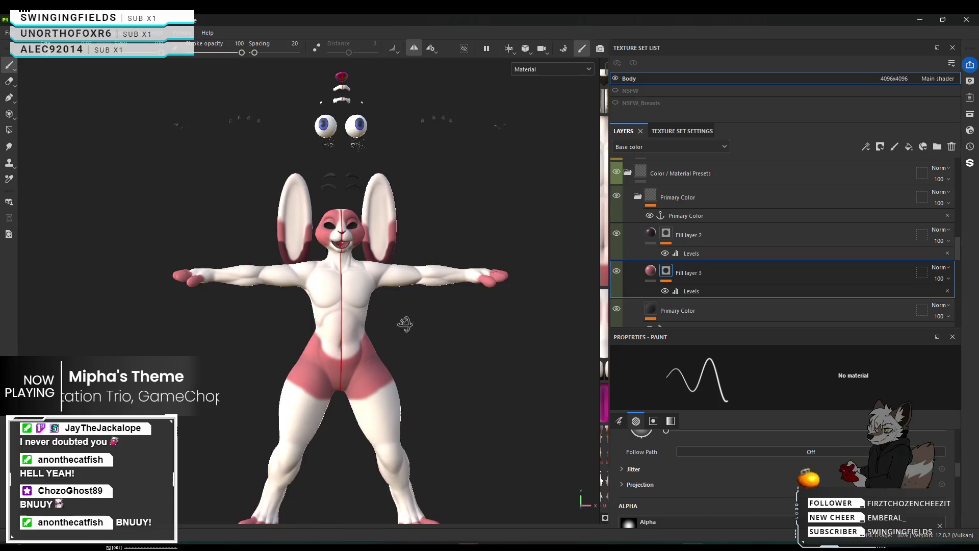
left_click_drag(440, 302, 702, 340, "alt")
scroll(295, 251, "up", 5)
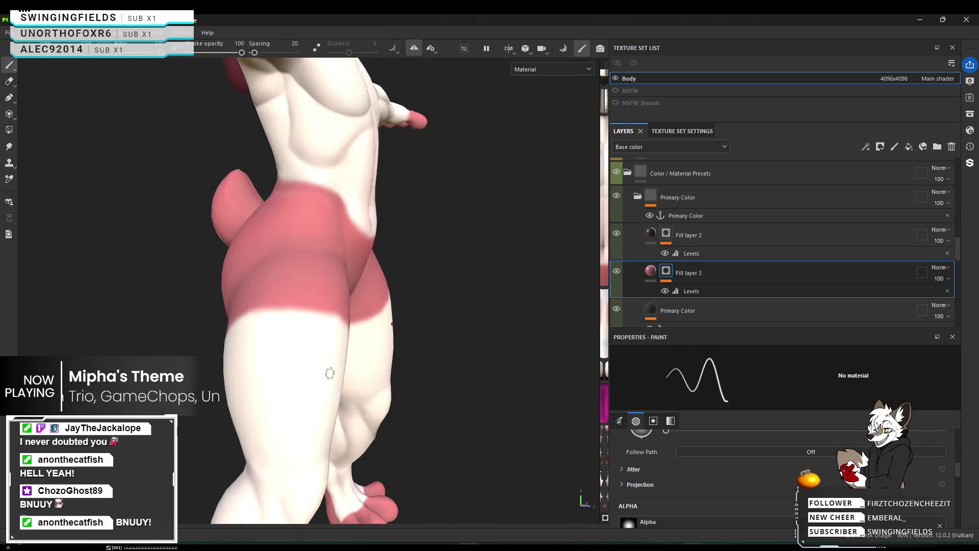
left_click_drag(295, 252, 346, 209, "alt")
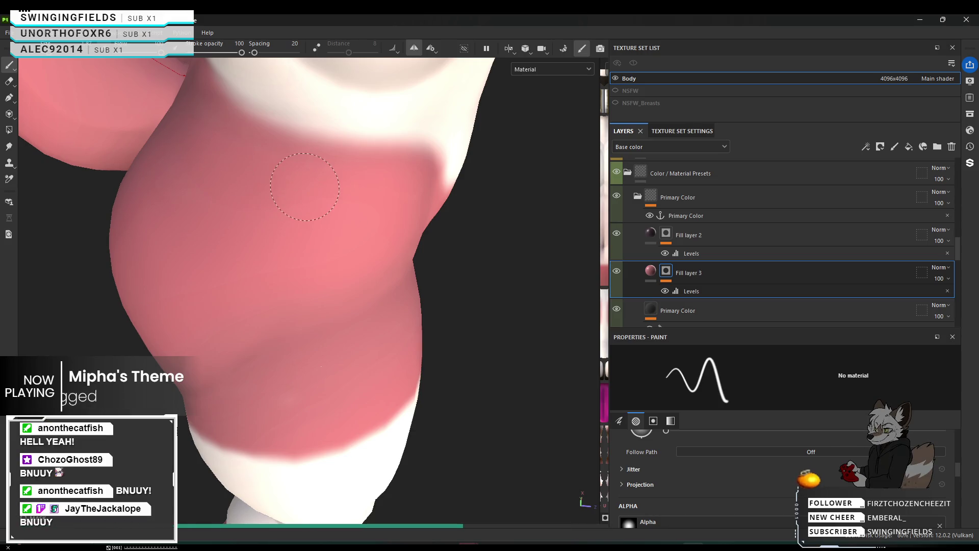
scroll(357, 302, "down", 3)
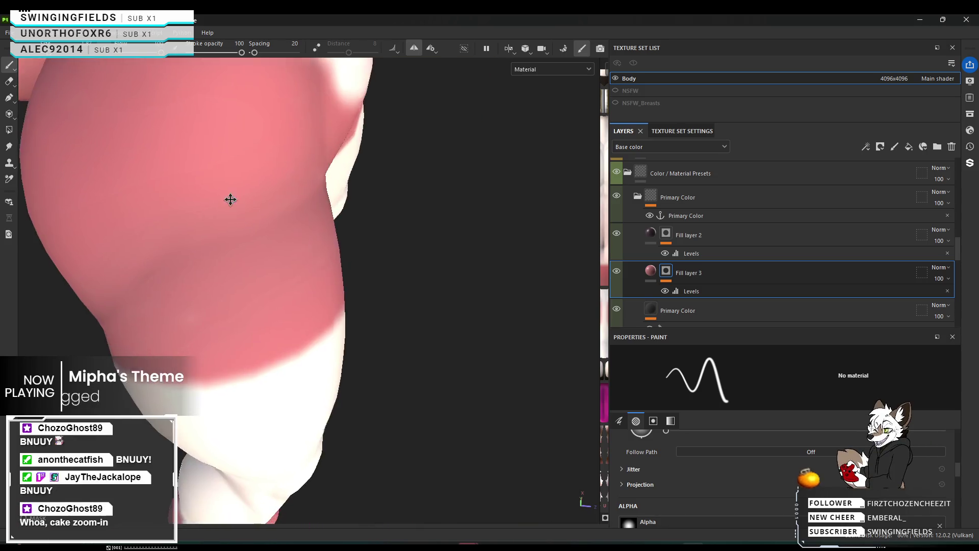
scroll(238, 206, "down", 3)
mouse_move(238, 206)
left_mouse_down("alt")
mouse_move(308, 280)
mouse_move(235, 234)
mouse_move(124, 191)
left_mouse_up("alt")
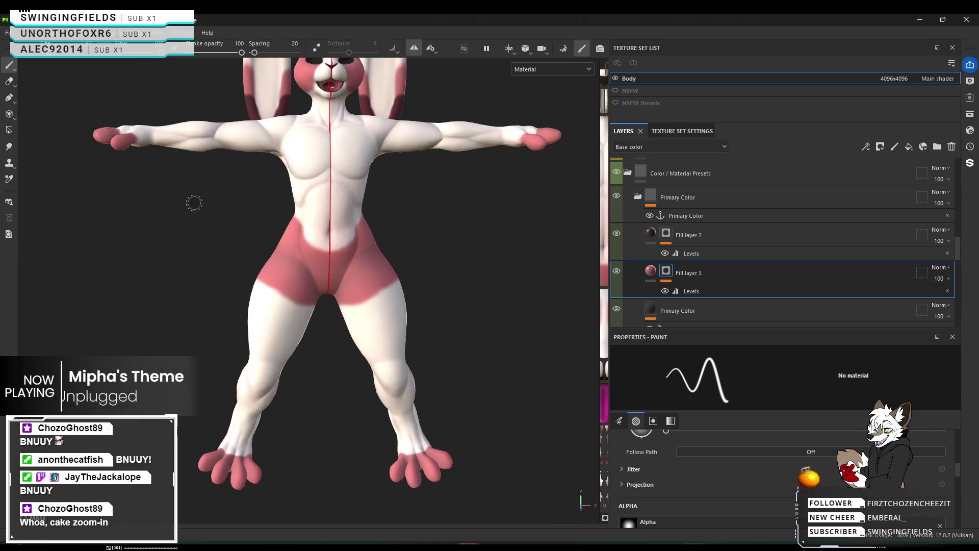
scroll(334, 292, "up", 5)
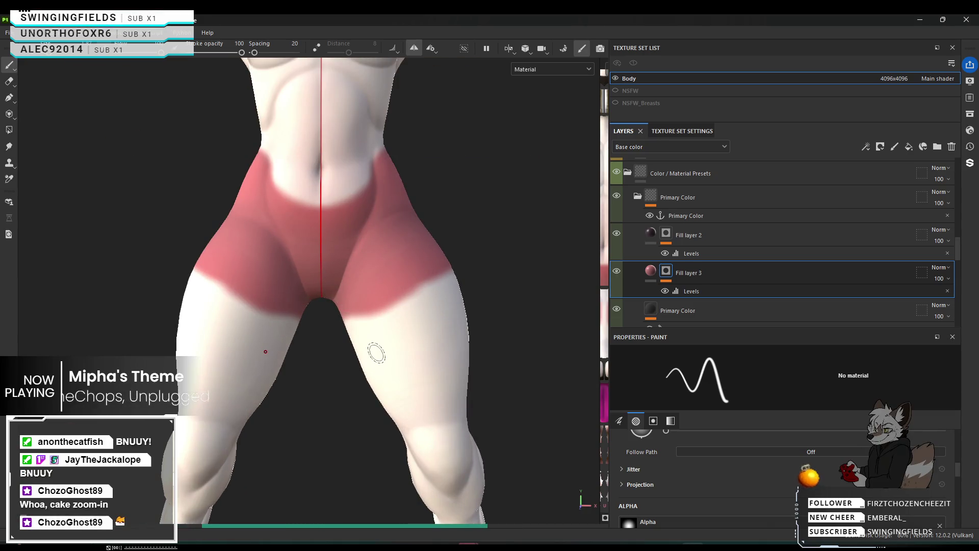
left_click_drag(376, 353, 357, 320, "alt")
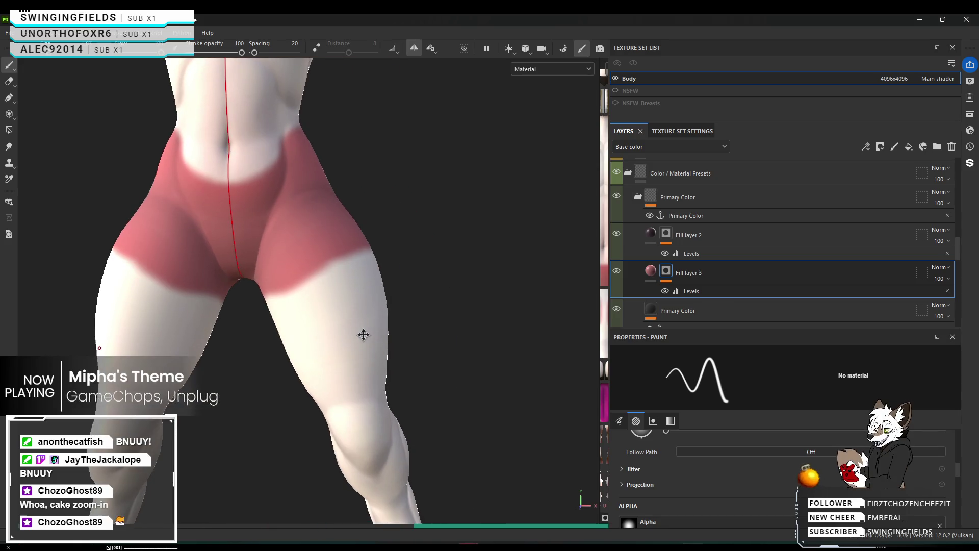
mouse_move(357, 320)
left_mouse_down("alt")
mouse_move(163, 295)
mouse_move(365, 280)
mouse_move(411, 149)
mouse_move(550, 140)
mouse_move(361, 311)
left_mouse_up("alt")
mouse_move(360, 311)
right_mouse_down("alt")
mouse_move(322, 242)
mouse_move(404, 306)
right_mouse_up("alt")
mouse_move(404, 307)
left_mouse_down("alt")
mouse_move(411, 332)
mouse_move(449, 328)
mouse_move(426, 339)
mouse_move(449, 313)
left_mouse_up("alt")
right_click_drag(448, 312, 564, 268, "alt")
mouse_move(564, 269)
left_mouse_down("alt")
mouse_move(539, 182)
mouse_move(514, 252)
left_mouse_up("alt")
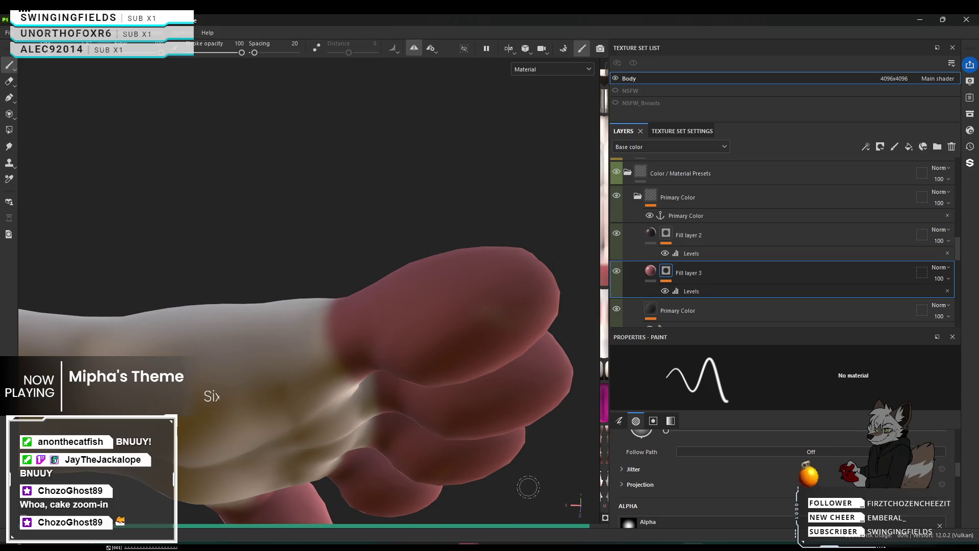
mouse_move(513, 437)
left_mouse_down("alt")
mouse_move(405, 263)
mouse_move(443, 332)
mouse_move(521, 263)
mouse_move(452, 278)
mouse_move(381, 265)
mouse_move(363, 299)
left_mouse_up("alt")
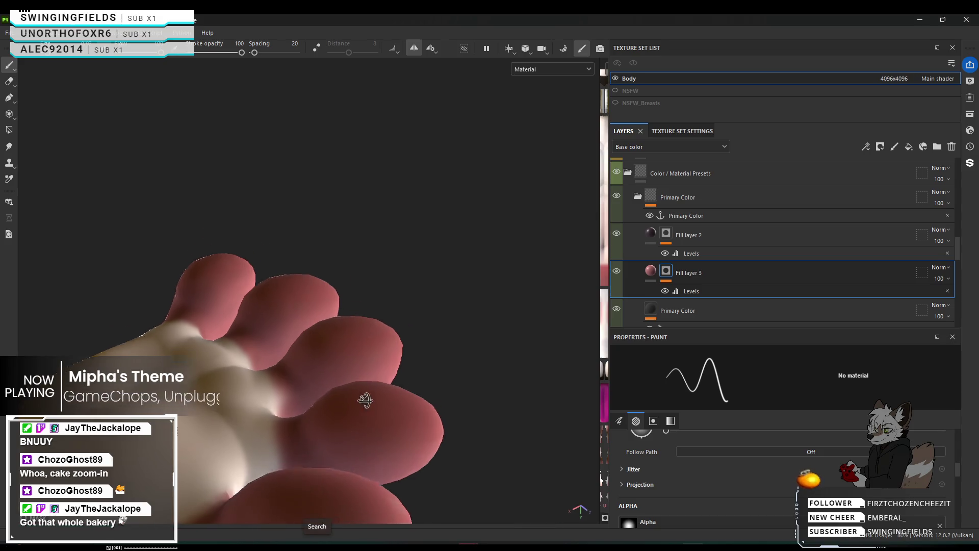
scroll(361, 354, "up", 5)
scroll(361, 354, "down", 5)
scroll(367, 413, "up", 3)
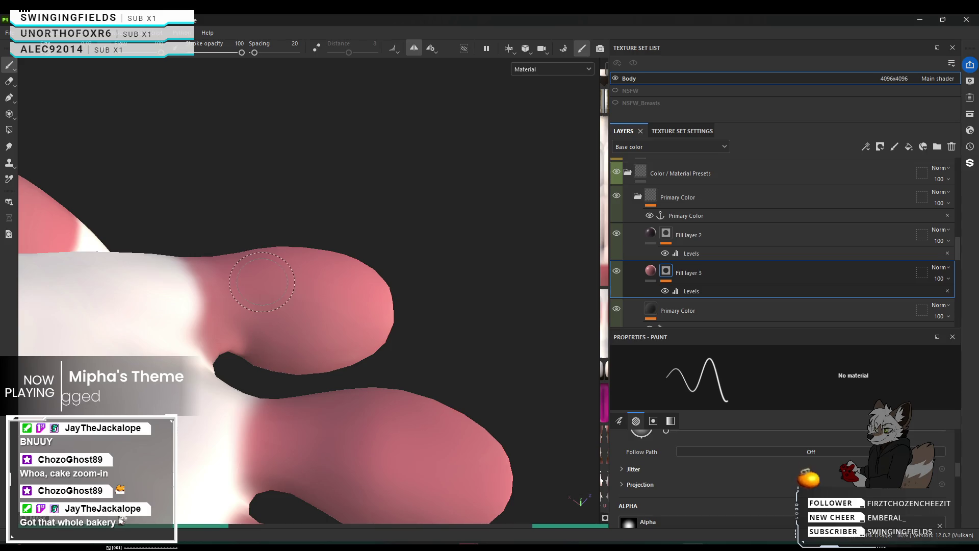
mouse_move(262, 282)
left_mouse_down("alt")
mouse_move(378, 414)
mouse_move(417, 232)
mouse_move(310, 275)
mouse_move(210, 211)
mouse_move(306, 253)
mouse_move(504, 390)
mouse_move(265, 329)
mouse_move(193, 368)
mouse_move(54, 353)
mouse_move(575, 366)
left_mouse_up("alt")
scroll(378, 414, "down", 2)
scroll(377, 414, "down", 2)
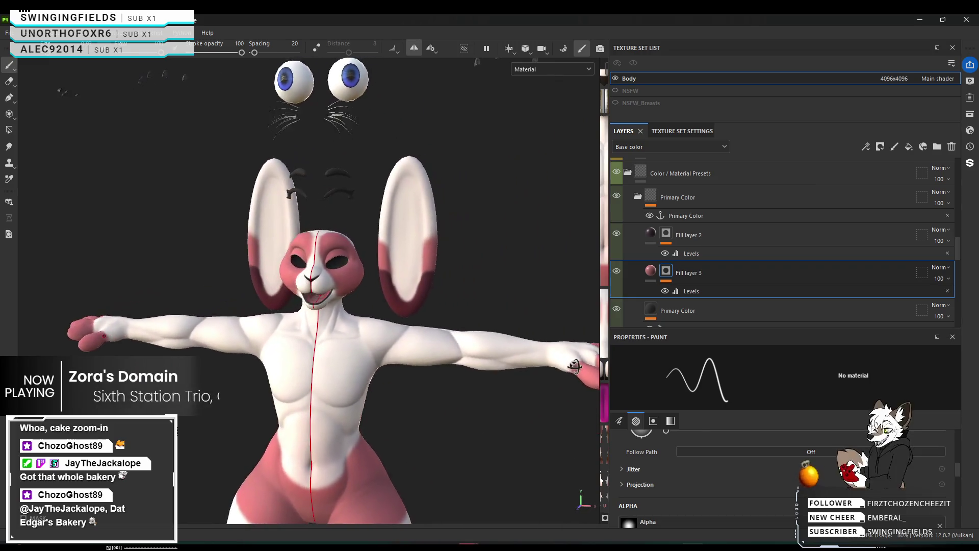
Step: Frame the whole rabbit and pan so both pink-toed feet are visible
key("f")
middle_click_drag(414, 343, 375, 263, "alt")
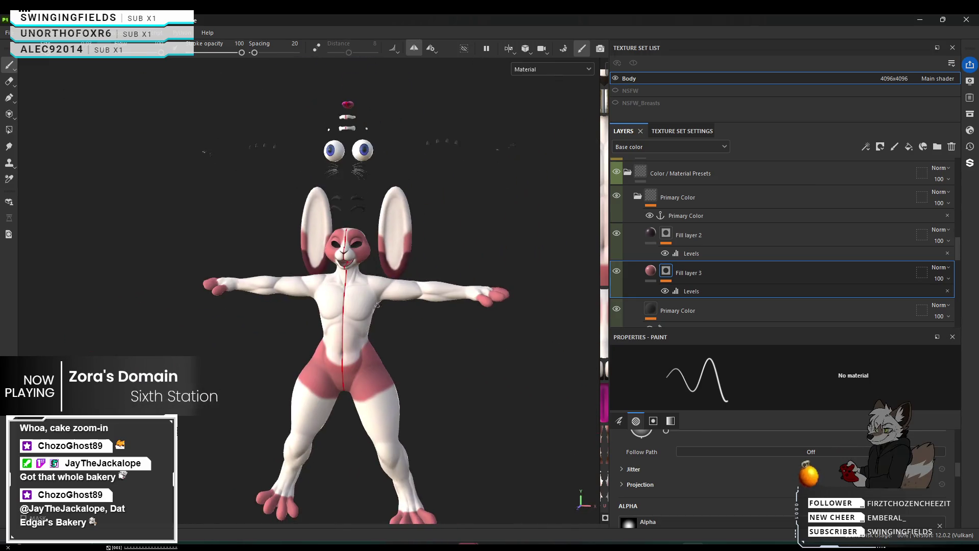